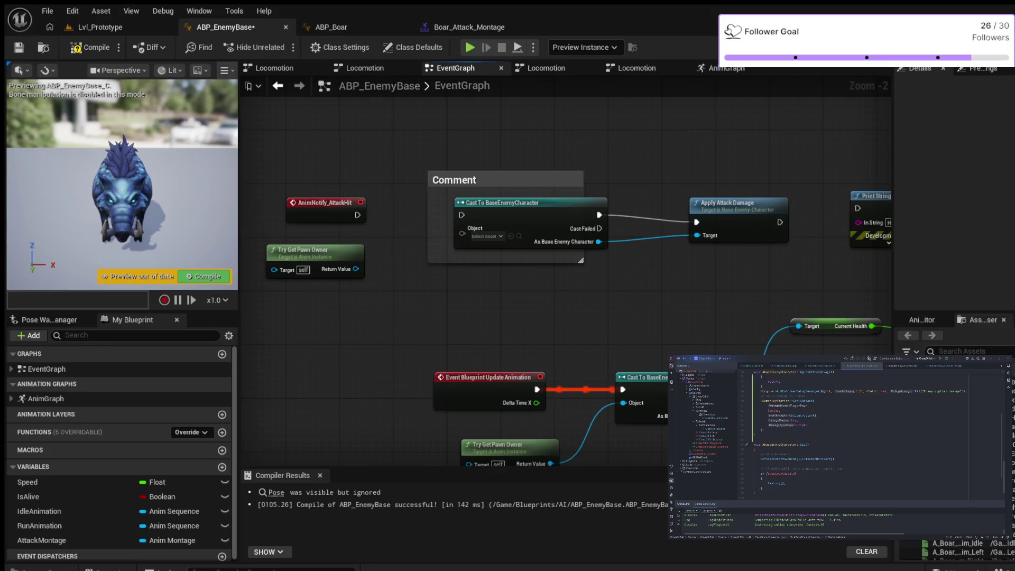
Delete the comment box and shift the cast and damage nodes to the right
{"action": "left_click", "coordinate": [476, 180]}
{"action": "key", "text": "Delete"}
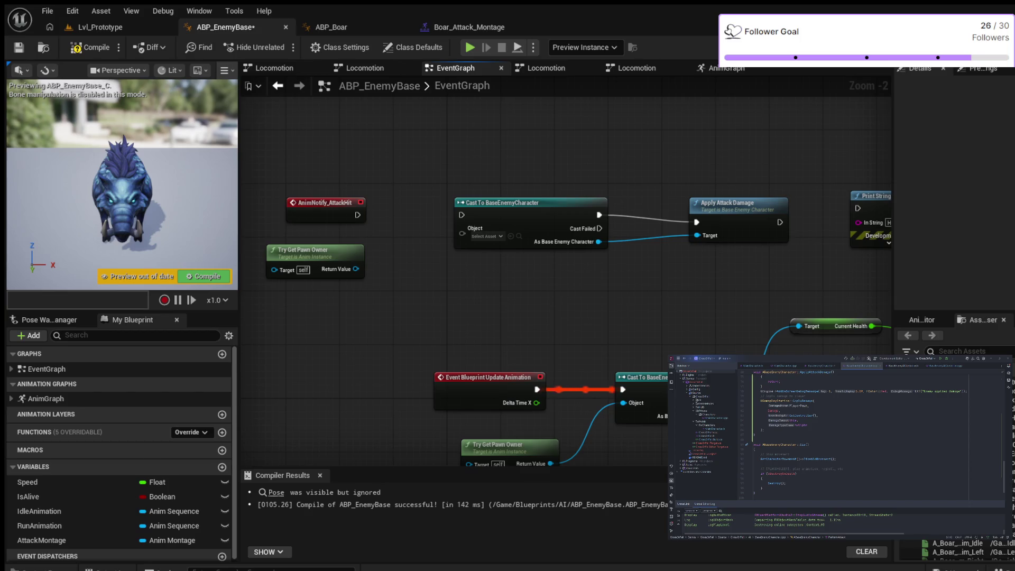
{"action": "left_click_drag", "start_coordinate": [530, 141], "coordinate": [736, 210]}
Add a Print String run by AnimNotify_AttackHit, compile, and start a play-test
{"action": "mouse_move", "coordinate": [873, 196]}
{"action": "left_mouse_down"}
{"action": "mouse_move", "coordinate": [466, 167]}
{"action": "mouse_move", "coordinate": [413, 196]}
{"action": "left_mouse_up"}
{"action": "left_click_drag", "start_coordinate": [356, 215], "coordinate": [400, 208]}
{"action": "left_click", "coordinate": [91, 47]}
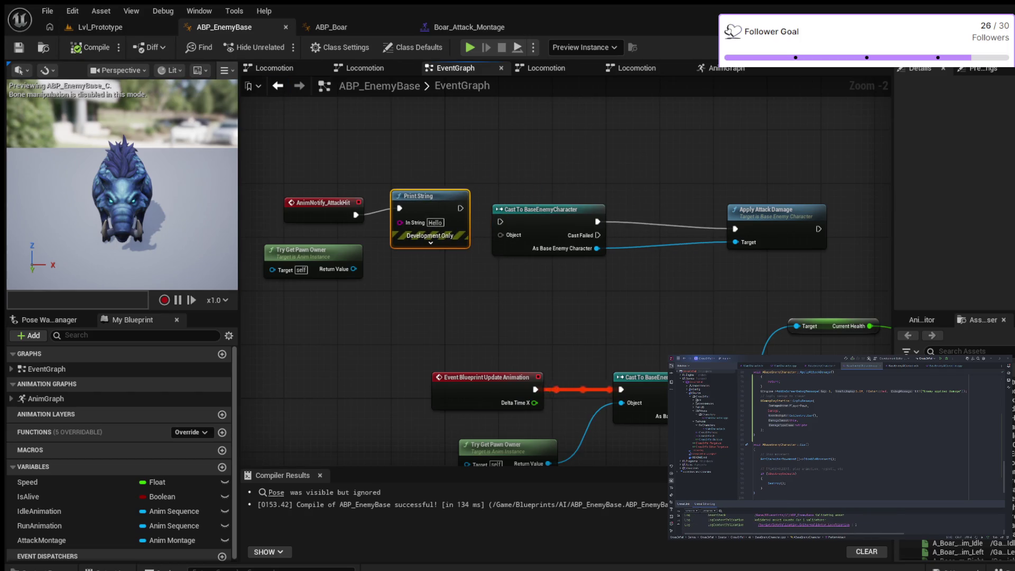
{"action": "left_click", "coordinate": [470, 47]}
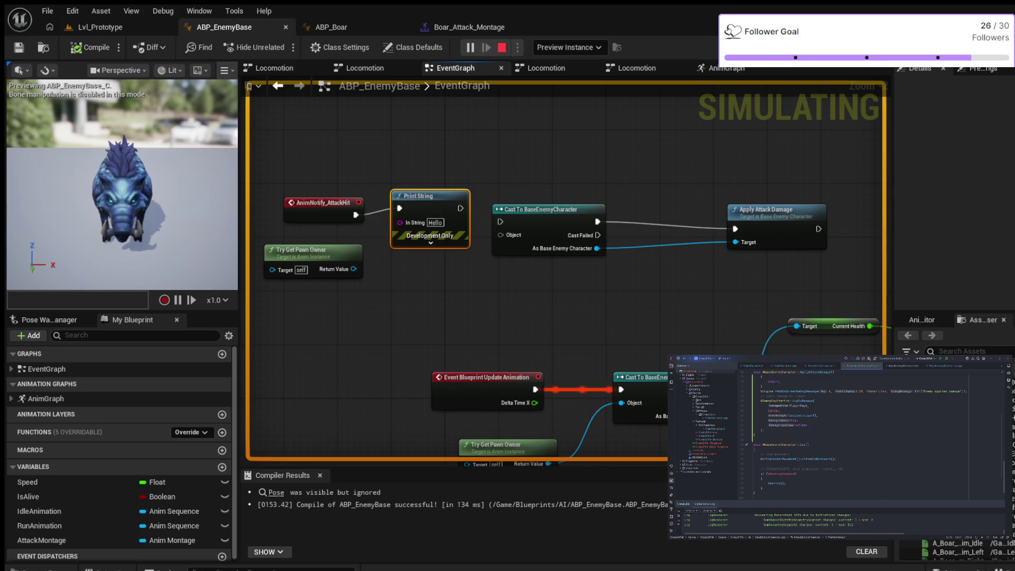
Stop the play-test and bring the health and velocity nodes back into view
{"action": "key", "text": "Escape"}
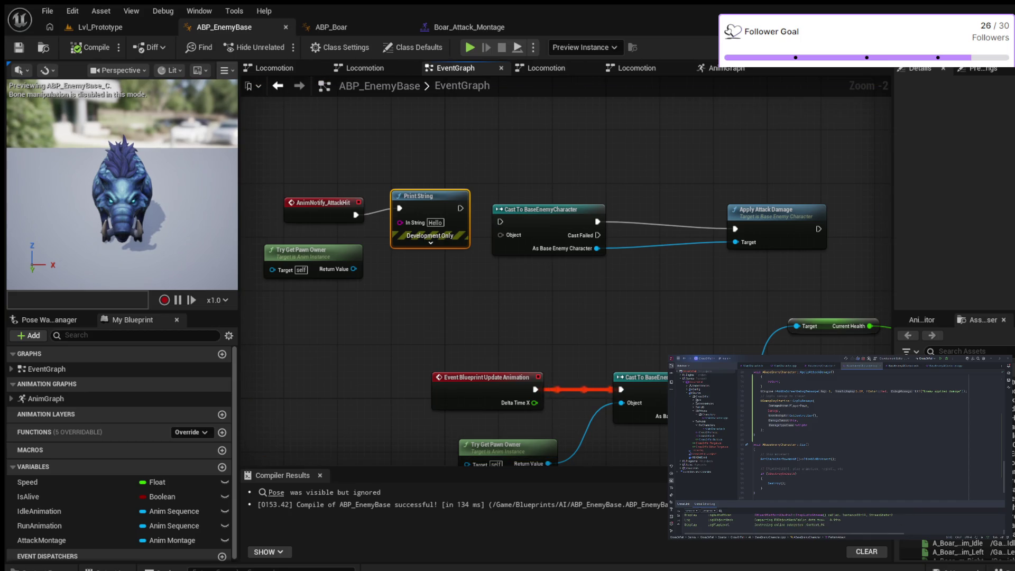
{"action": "mouse_move", "coordinate": [620, 283]}
{"action": "left_mouse_down"}
{"action": "mouse_move", "coordinate": [329, 209]}
{"action": "mouse_move", "coordinate": [549, 179]}
{"action": "left_mouse_up"}
Rearrange Update Animation, Try Get Pawn Owner, the BaseEnemyCharacter cast and Current Health getter
{"action": "mouse_move", "coordinate": [423, 272]}
{"action": "left_mouse_down"}
{"action": "mouse_move", "coordinate": [442, 238]}
{"action": "mouse_move", "coordinate": [429, 238]}
{"action": "left_mouse_up"}
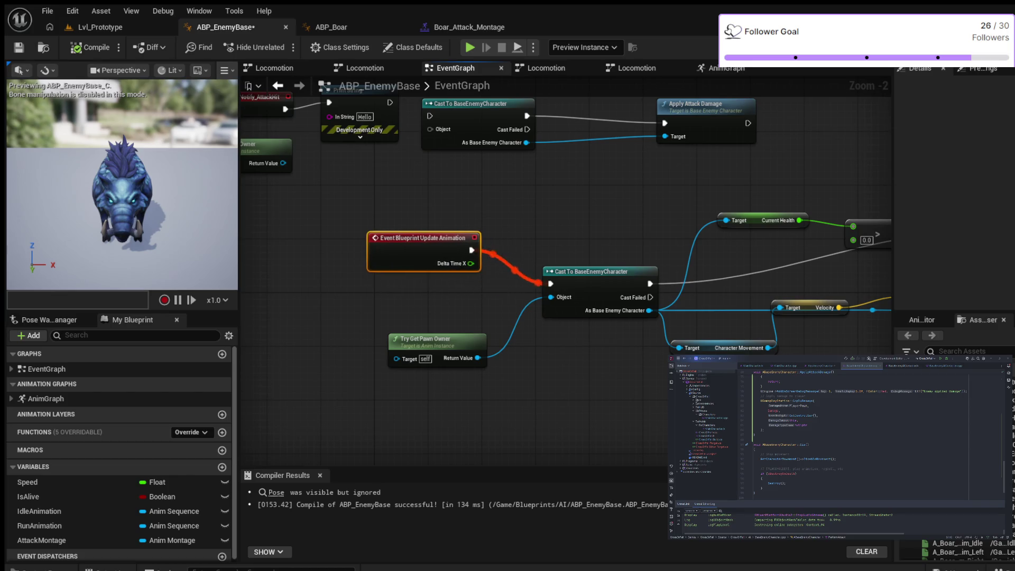
{"action": "left_click_drag", "start_coordinate": [420, 338], "coordinate": [400, 304]}
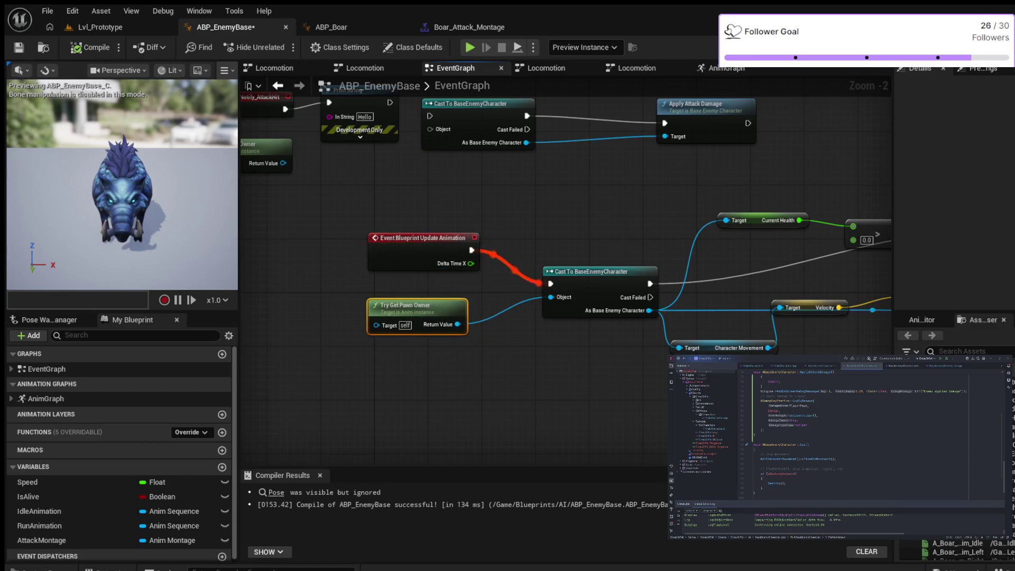
{"action": "mouse_move", "coordinate": [516, 352]}
{"action": "left_mouse_down"}
{"action": "mouse_move", "coordinate": [489, 376]}
{"action": "mouse_move", "coordinate": [409, 402]}
{"action": "left_mouse_up"}
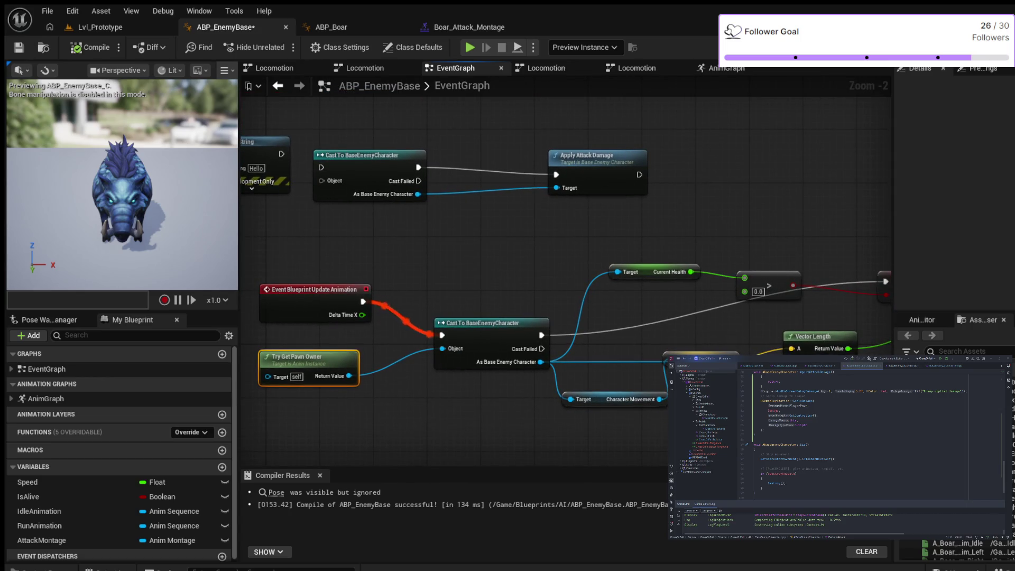
{"action": "left_click_drag", "start_coordinate": [476, 323], "coordinate": [448, 310]}
{"action": "left_click_drag", "start_coordinate": [521, 235], "coordinate": [339, 233]}
{"action": "left_click_drag", "start_coordinate": [439, 270], "coordinate": [419, 297]}
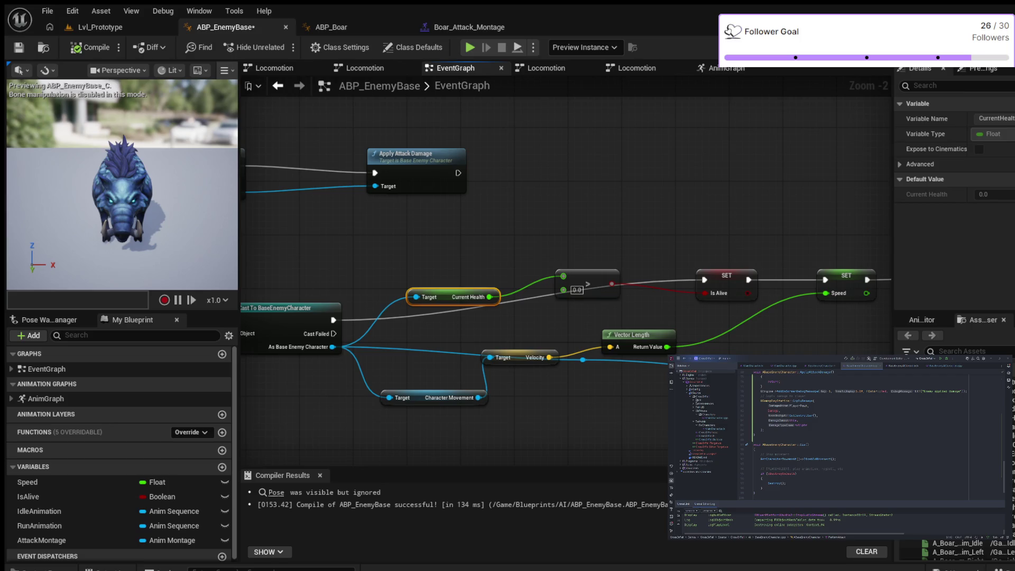
{"action": "mouse_move", "coordinate": [564, 413]}
{"action": "left_mouse_down"}
{"action": "mouse_move", "coordinate": [483, 385]}
{"action": "mouse_move", "coordinate": [294, 370]}
{"action": "mouse_move", "coordinate": [295, 312]}
{"action": "mouse_move", "coordinate": [201, 318]}
{"action": "mouse_move", "coordinate": [427, 381]}
{"action": "mouse_move", "coordinate": [650, 326]}
{"action": "mouse_move", "coordinate": [710, 347]}
{"action": "left_mouse_up"}
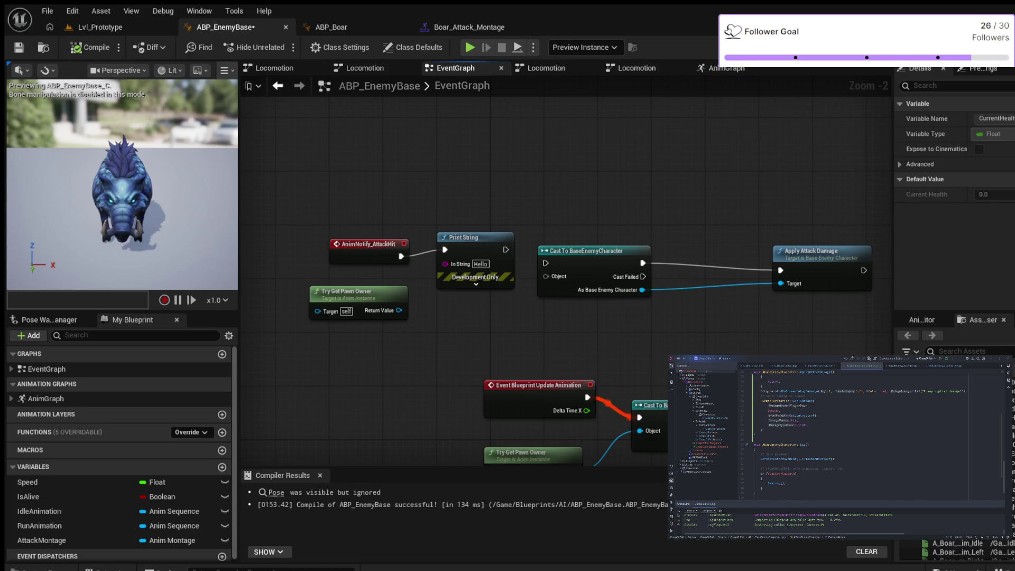
Review the AttackHit and Print String nodes, then save ABP_EnemyBase
{"action": "mouse_move", "coordinate": [492, 147]}
{"action": "left_mouse_down"}
{"action": "mouse_move", "coordinate": [465, 242]}
{"action": "mouse_move", "coordinate": [492, 242]}
{"action": "left_mouse_up"}
{"action": "scroll", "coordinate": [476, 233], "scroll_direction": "up", "scroll_amount": 2}
{"action": "left_click_drag", "start_coordinate": [487, 199], "coordinate": [483, 175]}
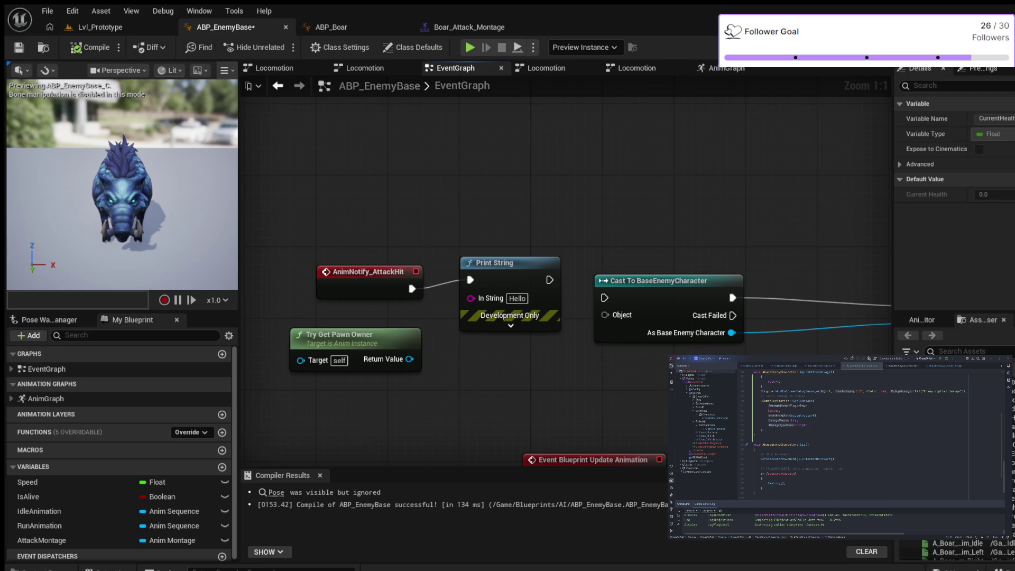
{"action": "mouse_move", "coordinate": [518, 164]}
{"action": "left_mouse_down"}
{"action": "mouse_move", "coordinate": [534, 80]}
{"action": "mouse_move", "coordinate": [528, 91]}
{"action": "mouse_move", "coordinate": [423, 60]}
{"action": "left_mouse_up"}
{"action": "left_click", "coordinate": [19, 47]}
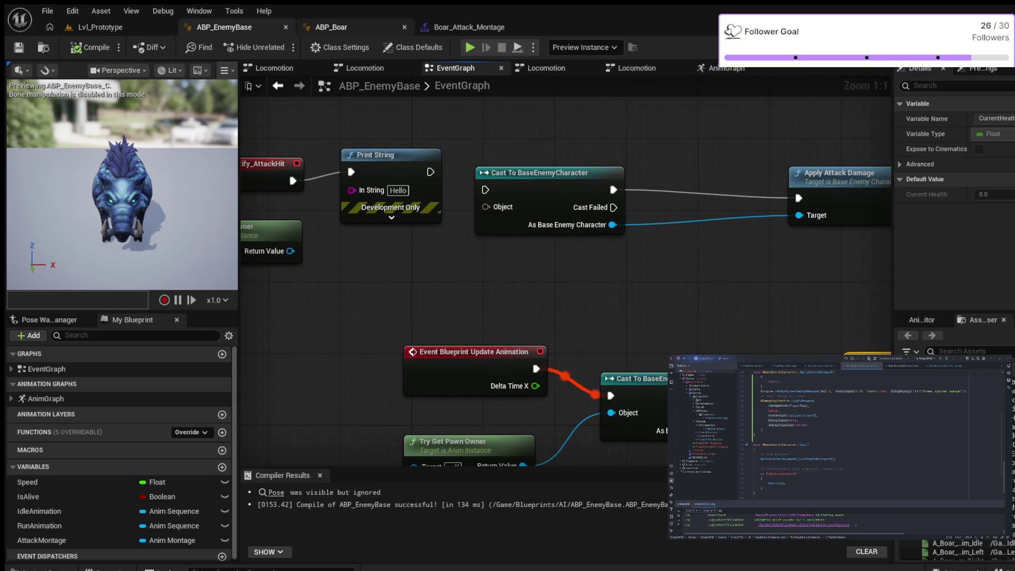
Inspect the AttackHit notify in Boar_Attack_Montage, then return to Apply Attack Damage
{"action": "left_click", "coordinate": [469, 27]}
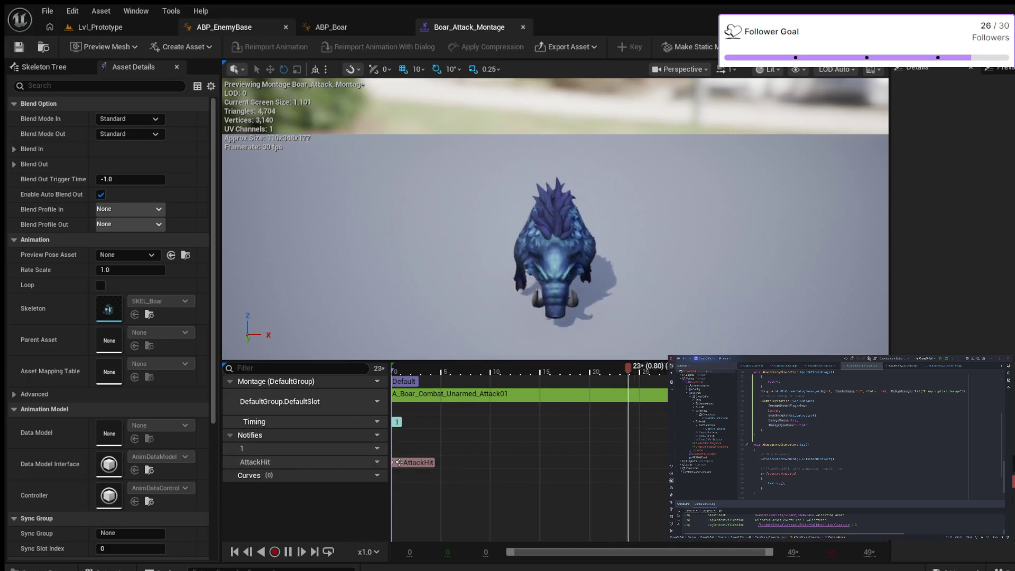
{"action": "double_click", "coordinate": [400, 462]}
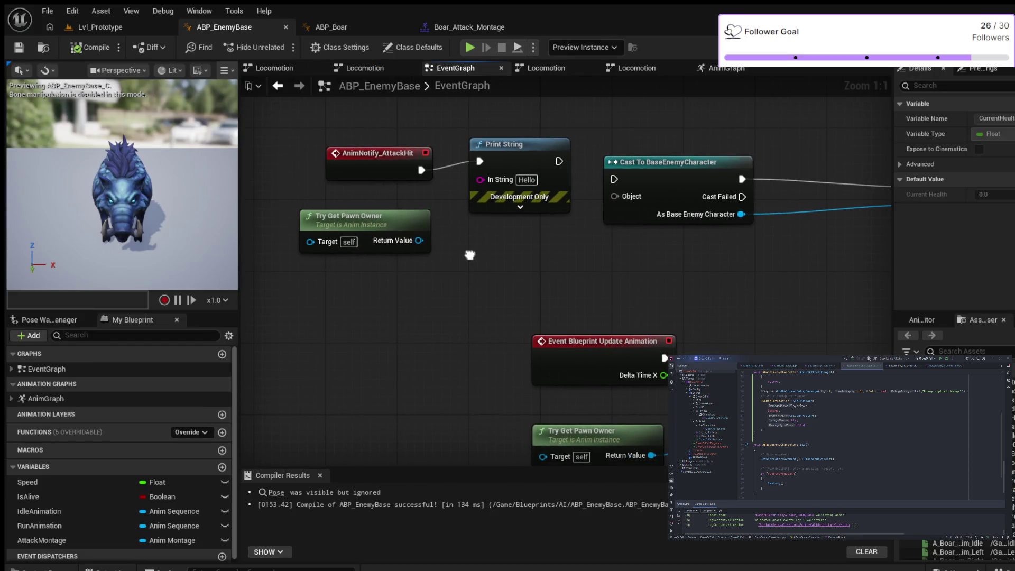
{"action": "mouse_move", "coordinate": [468, 254]}
{"action": "left_mouse_down"}
{"action": "mouse_move", "coordinate": [198, 263]}
{"action": "mouse_move", "coordinate": [274, 173]}
{"action": "mouse_move", "coordinate": [232, 165]}
{"action": "left_mouse_up"}
Survey the health, montage-play and AttackHit logic, then switch to Boar_Attack_Montage
{"action": "left_click_drag", "start_coordinate": [661, 265], "coordinate": [244, 267]}
{"action": "scroll", "coordinate": [594, 148], "scroll_direction": "down", "scroll_amount": 1}
{"action": "mouse_move", "coordinate": [594, 147]}
{"action": "left_mouse_down"}
{"action": "mouse_move", "coordinate": [315, 84]}
{"action": "mouse_move", "coordinate": [280, 89]}
{"action": "mouse_move", "coordinate": [188, 135]}
{"action": "mouse_move", "coordinate": [732, 163]}
{"action": "mouse_move", "coordinate": [806, 207]}
{"action": "mouse_move", "coordinate": [743, 301]}
{"action": "left_mouse_up"}
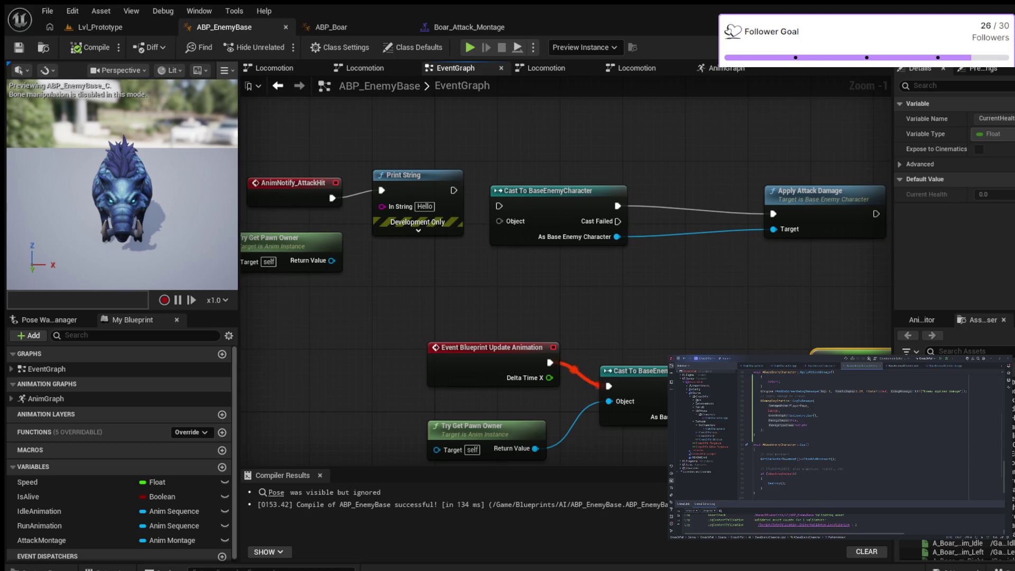
{"action": "left_click_drag", "start_coordinate": [380, 288], "coordinate": [473, 305]}
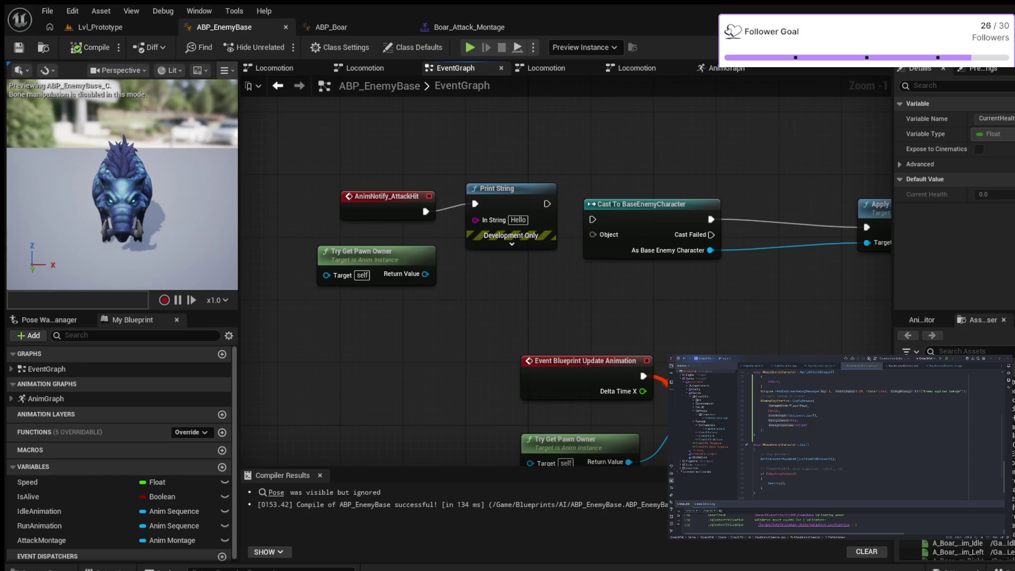
{"action": "mouse_move", "coordinate": [473, 150]}
{"action": "left_mouse_down"}
{"action": "mouse_move", "coordinate": [433, 288]}
{"action": "mouse_move", "coordinate": [519, 295]}
{"action": "mouse_move", "coordinate": [577, 221]}
{"action": "mouse_move", "coordinate": [576, 125]}
{"action": "left_mouse_up"}
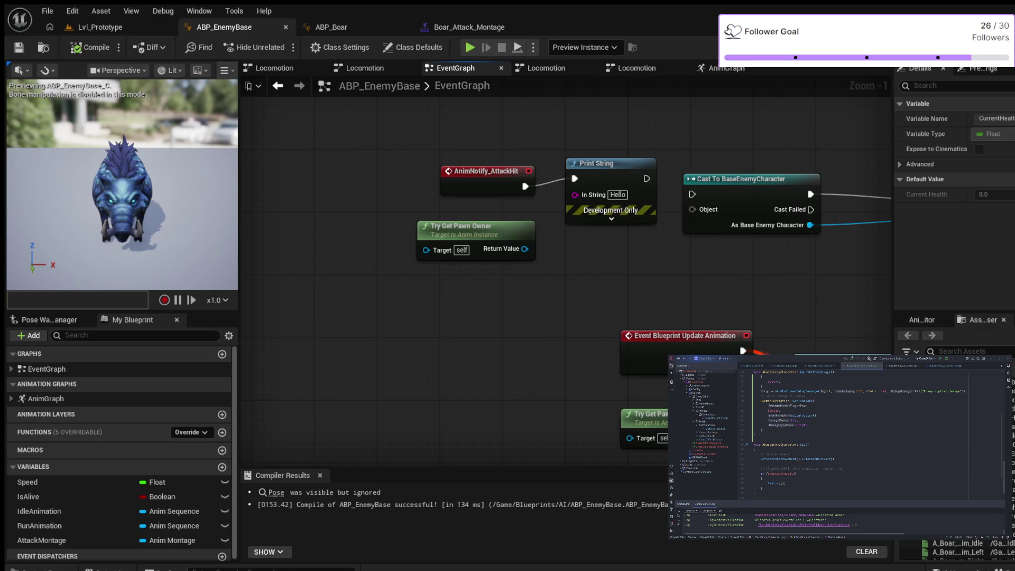
{"action": "mouse_move", "coordinate": [692, 273]}
{"action": "left_mouse_down"}
{"action": "mouse_move", "coordinate": [546, 291]}
{"action": "mouse_move", "coordinate": [502, 326]}
{"action": "left_mouse_up"}
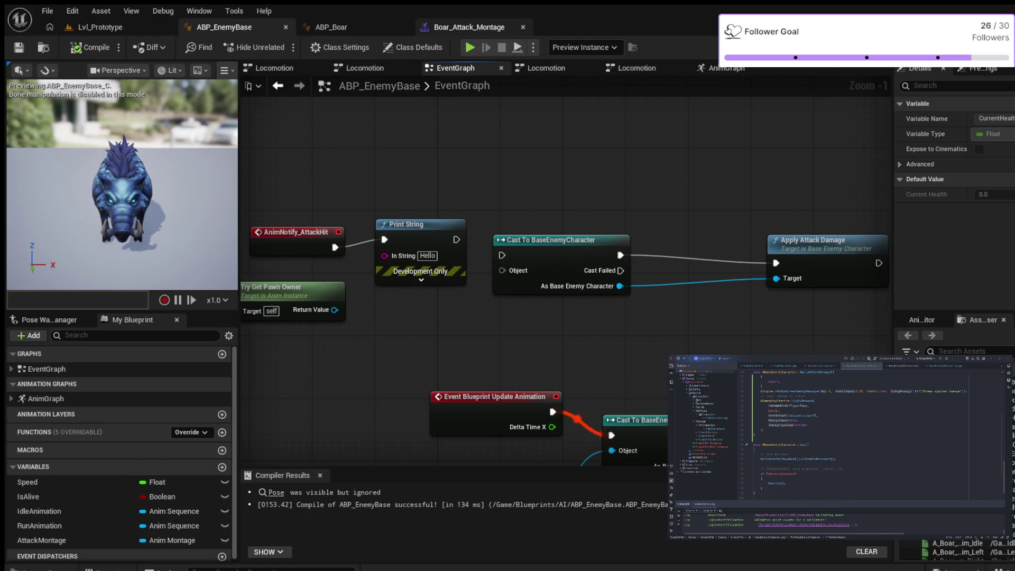
{"action": "left_click", "coordinate": [465, 27]}
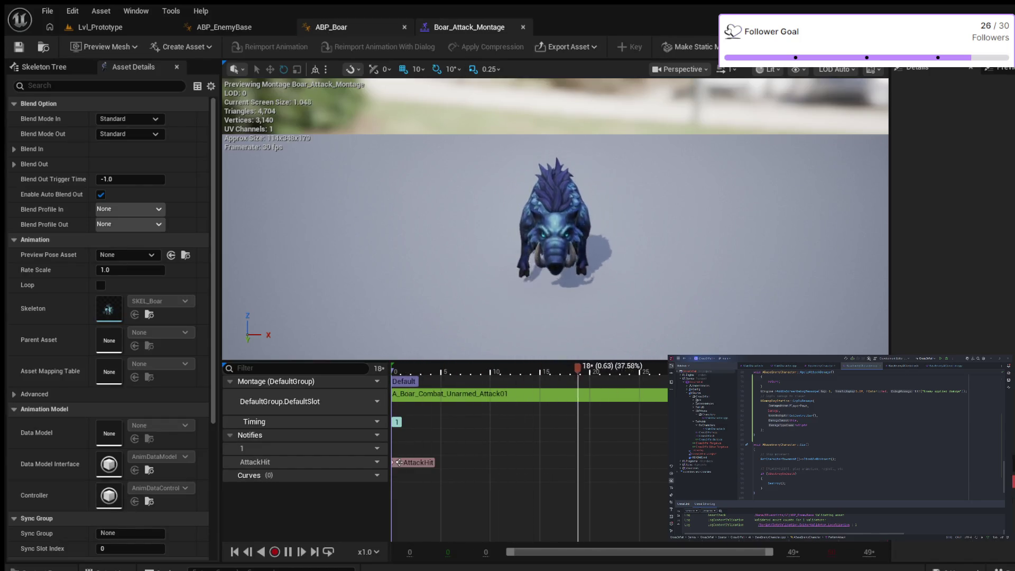
Switch to the ABP_Boar animation blueprint
{"action": "left_click", "coordinate": [332, 27]}
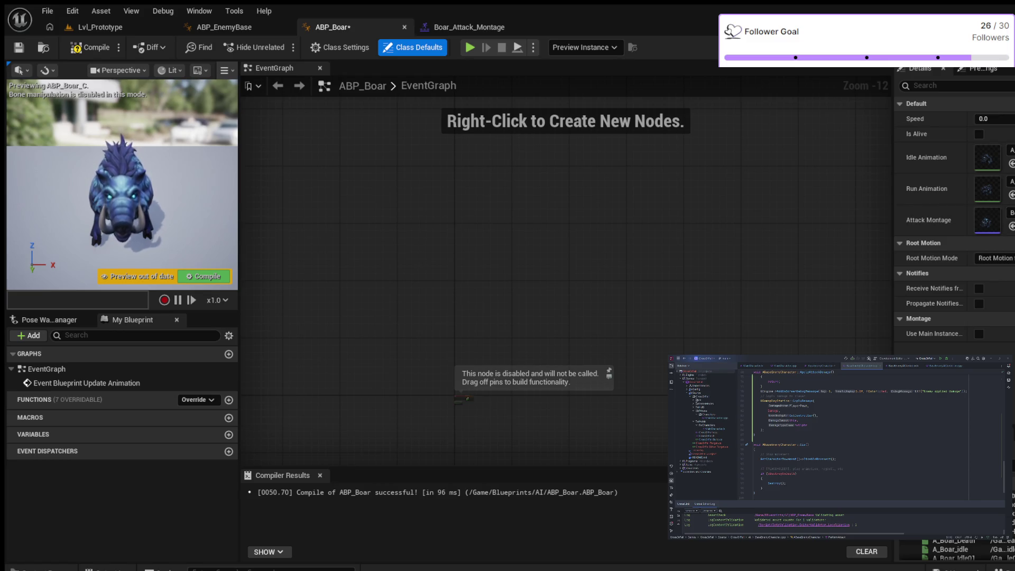
Compile ABP_Boar, run and stop a play-test, then return to ABP_EnemyBase
{"action": "left_click", "coordinate": [91, 48]}
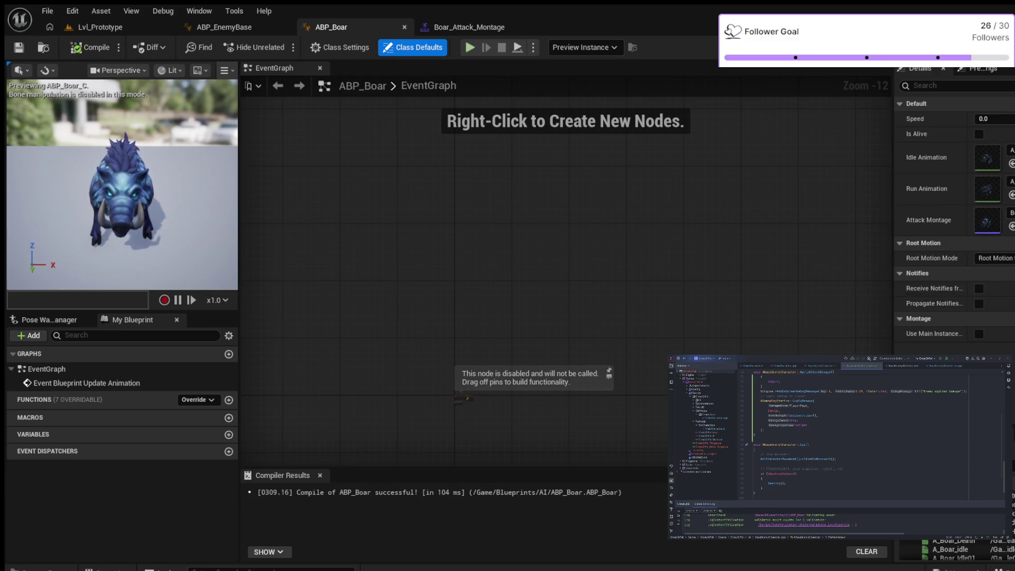
{"action": "left_click", "coordinate": [470, 47]}
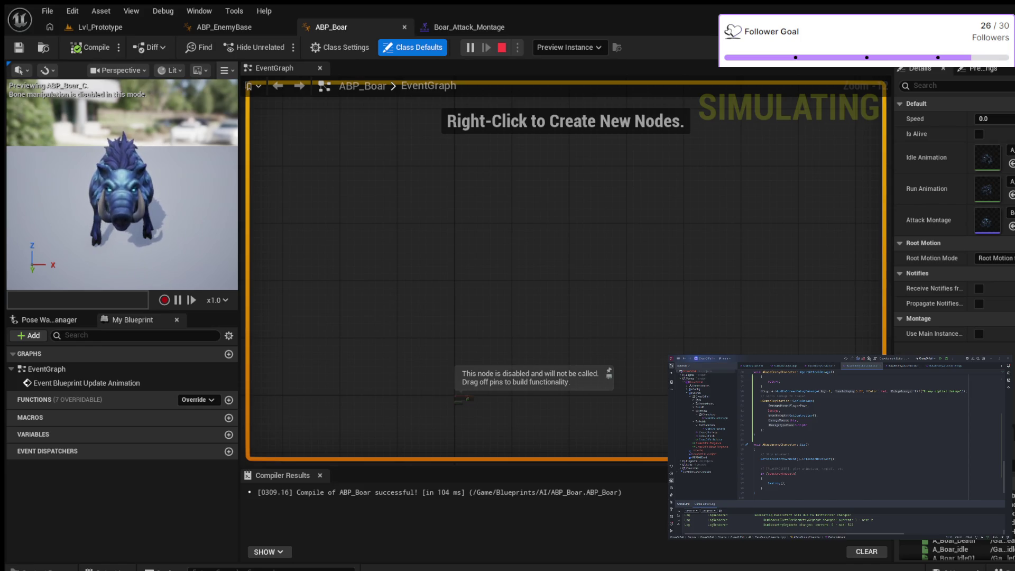
{"action": "key", "text": "Escape"}
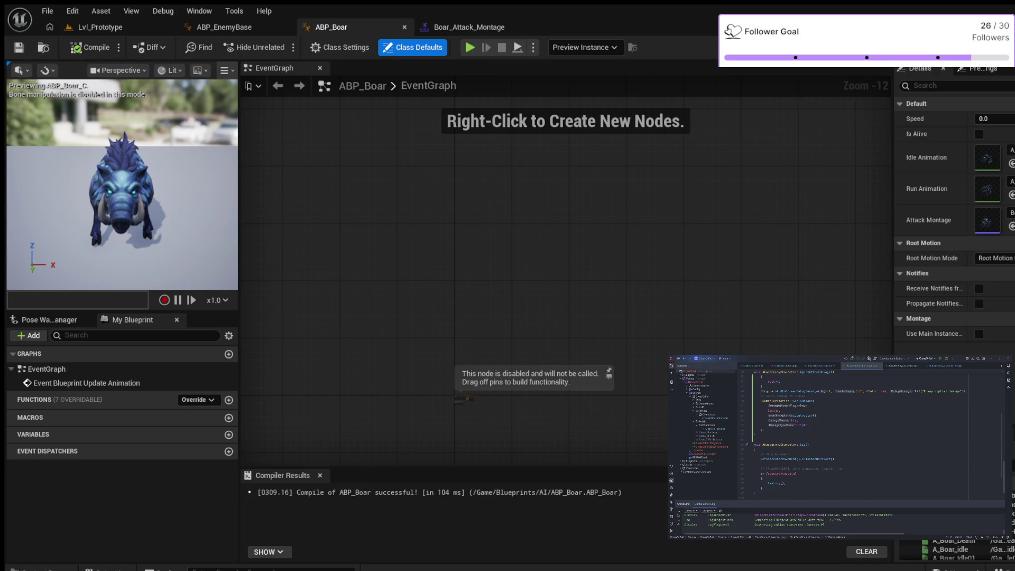
{"action": "left_click", "coordinate": [224, 27]}
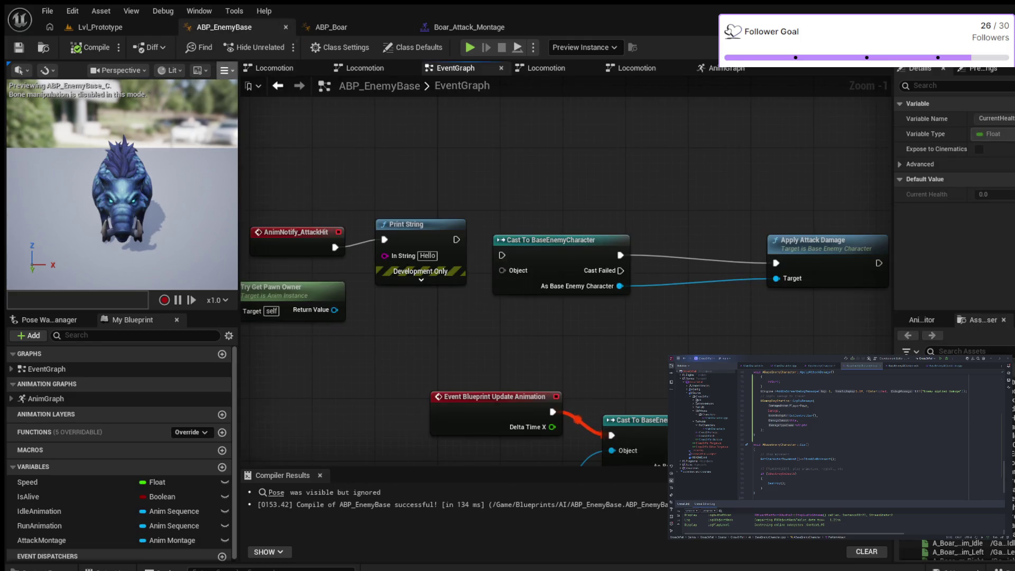
Pan and zoom to the Montage Play logic with its Is Attacking AND/NOT nodes
{"action": "mouse_move", "coordinate": [345, 356]}
{"action": "left_mouse_down"}
{"action": "mouse_move", "coordinate": [351, 272]}
{"action": "mouse_move", "coordinate": [243, 184]}
{"action": "left_mouse_up"}
{"action": "left_click_drag", "start_coordinate": [431, 235], "coordinate": [5, 210]}
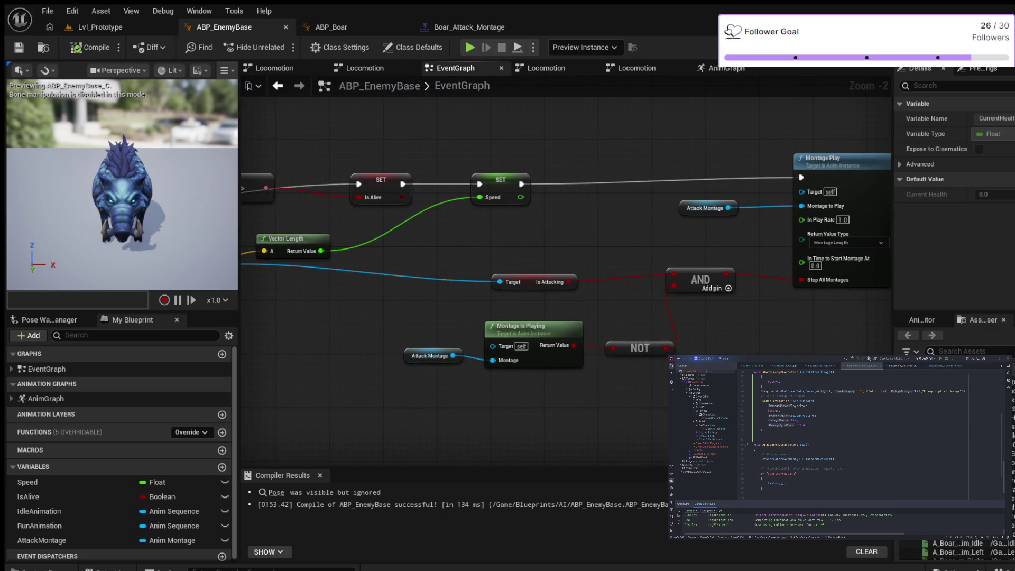
{"action": "scroll", "coordinate": [670, 465], "scroll_direction": "up", "scroll_amount": 2}
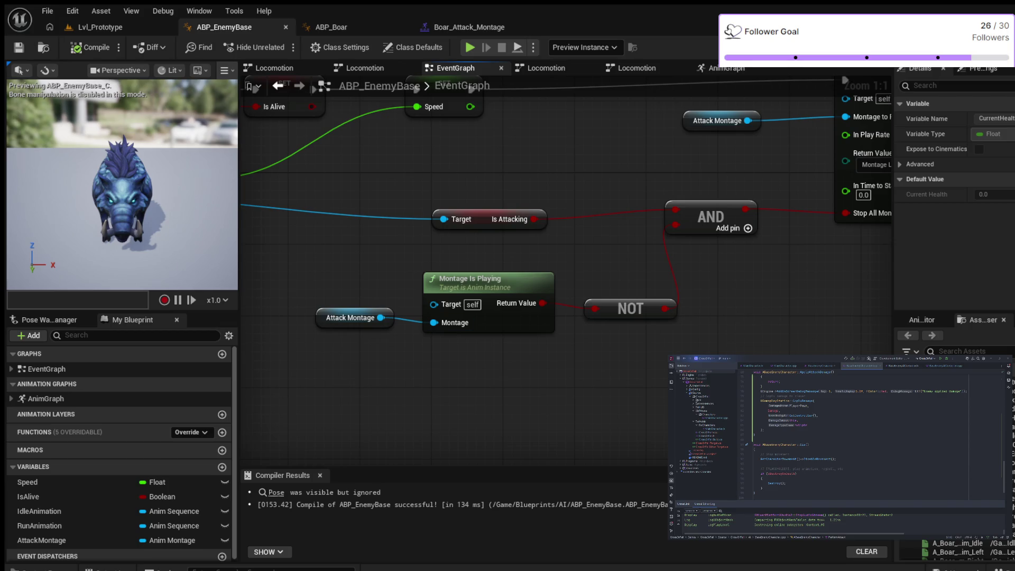
{"action": "left_click_drag", "start_coordinate": [537, 361], "coordinate": [497, 367]}
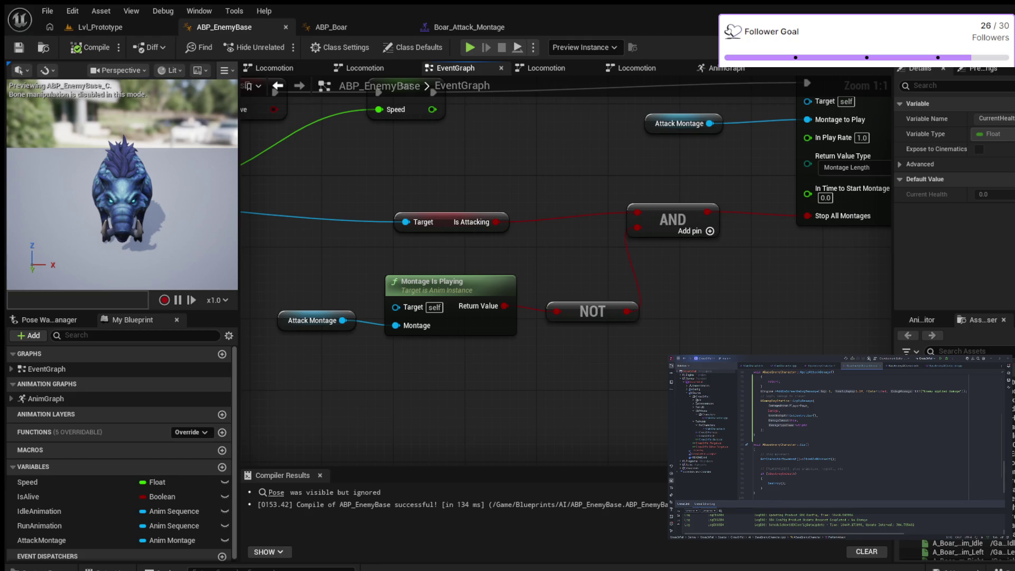
{"action": "scroll", "coordinate": [483, 265], "scroll_direction": "down", "scroll_amount": 2}
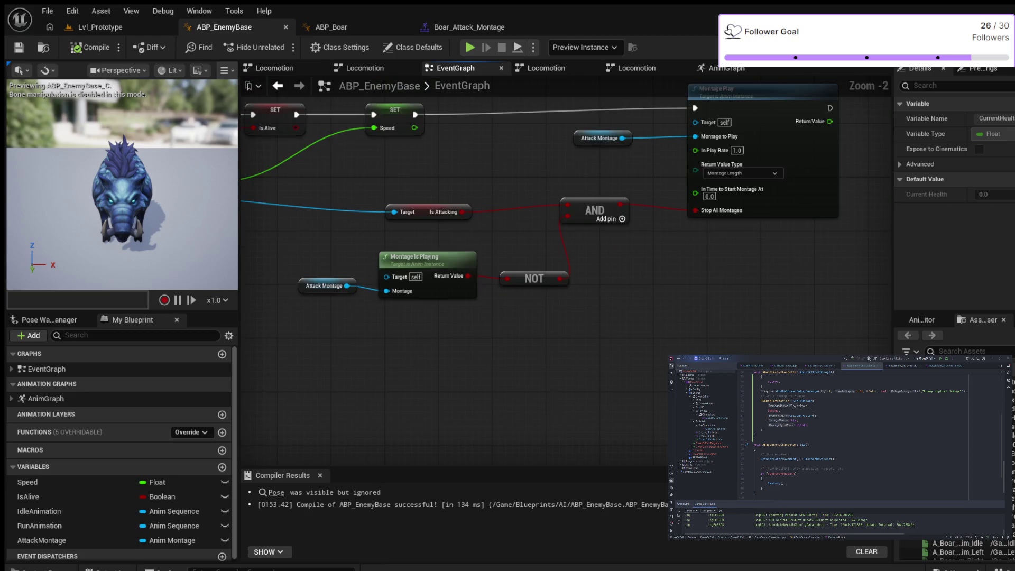
Unwire Locomotion from the DefaultSlot Source and move the Locomotion state machine up-left
{"action": "left_click", "coordinate": [365, 68]}
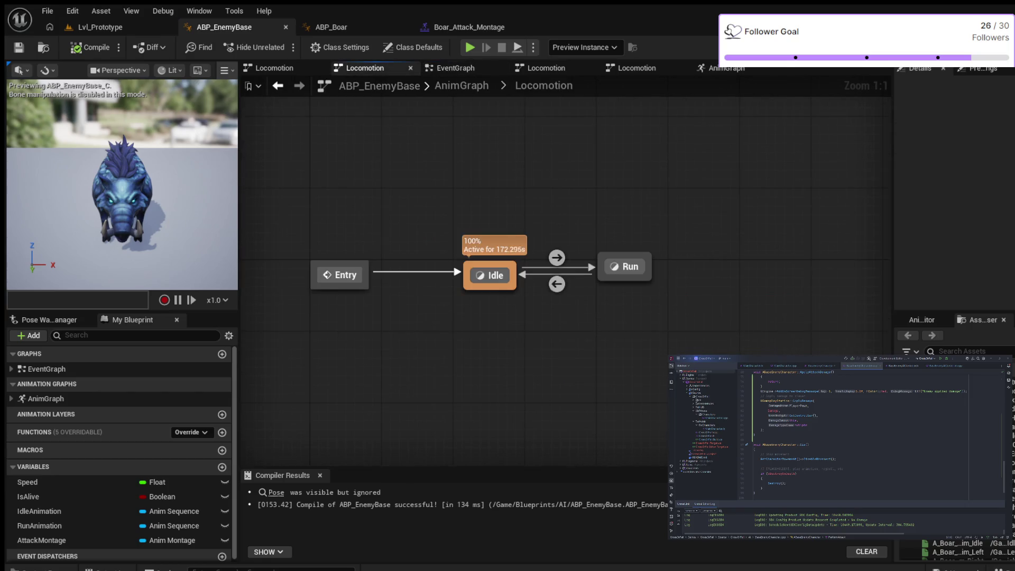
{"action": "left_click", "coordinate": [463, 86]}
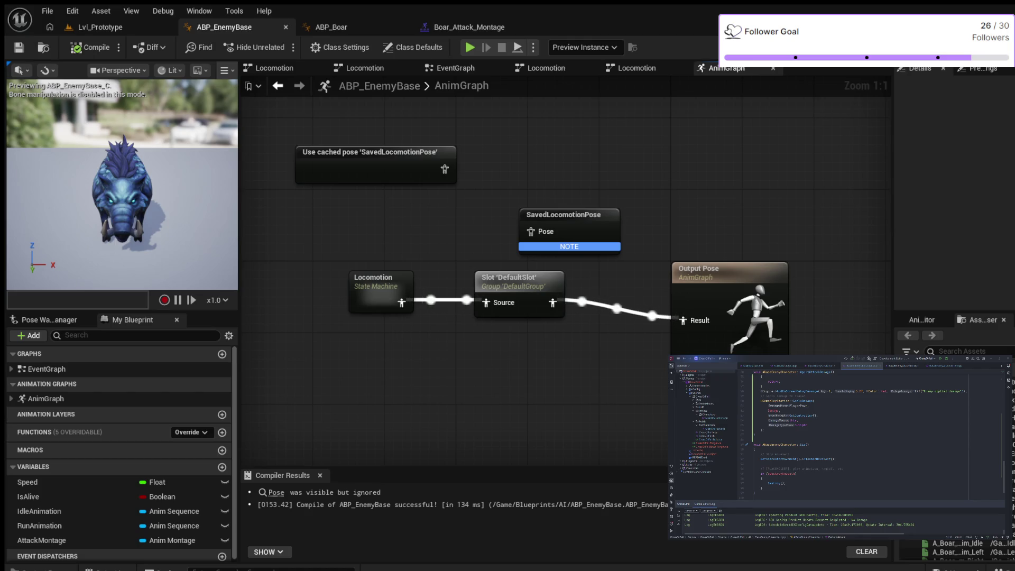
{"action": "left_click_drag", "start_coordinate": [499, 186], "coordinate": [582, 181]}
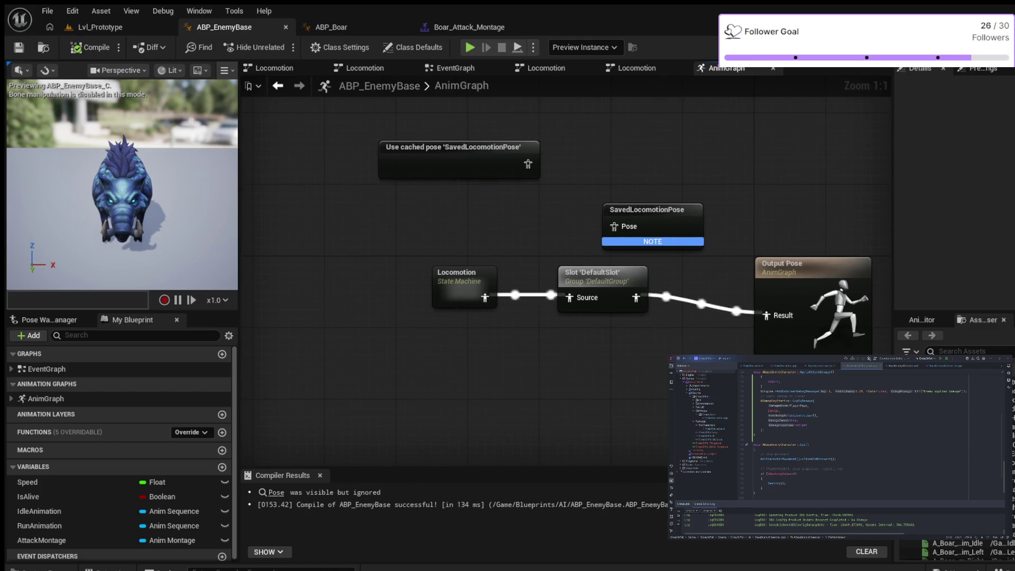
{"action": "key", "text": "ctrl+z"}
{"action": "mouse_move", "coordinate": [460, 275]}
{"action": "left_mouse_down"}
{"action": "mouse_move", "coordinate": [371, 185]}
{"action": "mouse_move", "coordinate": [280, 148]}
{"action": "mouse_move", "coordinate": [402, 161]}
{"action": "mouse_move", "coordinate": [382, 161]}
{"action": "mouse_move", "coordinate": [300, 322]}
{"action": "left_mouse_up"}
Cache Locomotion as SavedLocomotionPose, feed the cached pose into DefaultSlot, and compile
{"action": "left_click_drag", "start_coordinate": [651, 209], "coordinate": [425, 145]}
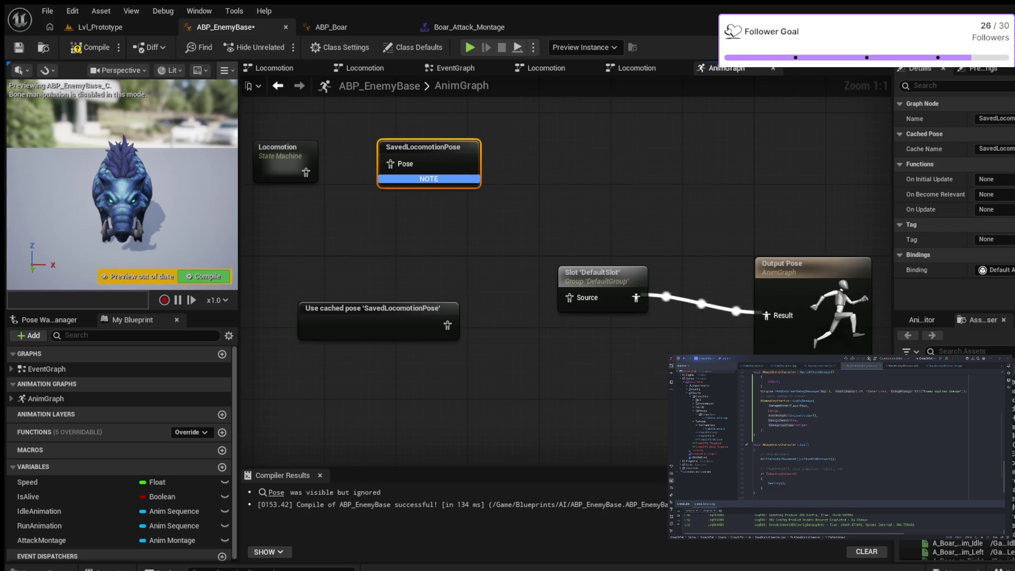
{"action": "left_click_drag", "start_coordinate": [306, 173], "coordinate": [390, 164]}
{"action": "left_click_drag", "start_coordinate": [446, 325], "coordinate": [570, 297]}
{"action": "left_click", "coordinate": [89, 47]}
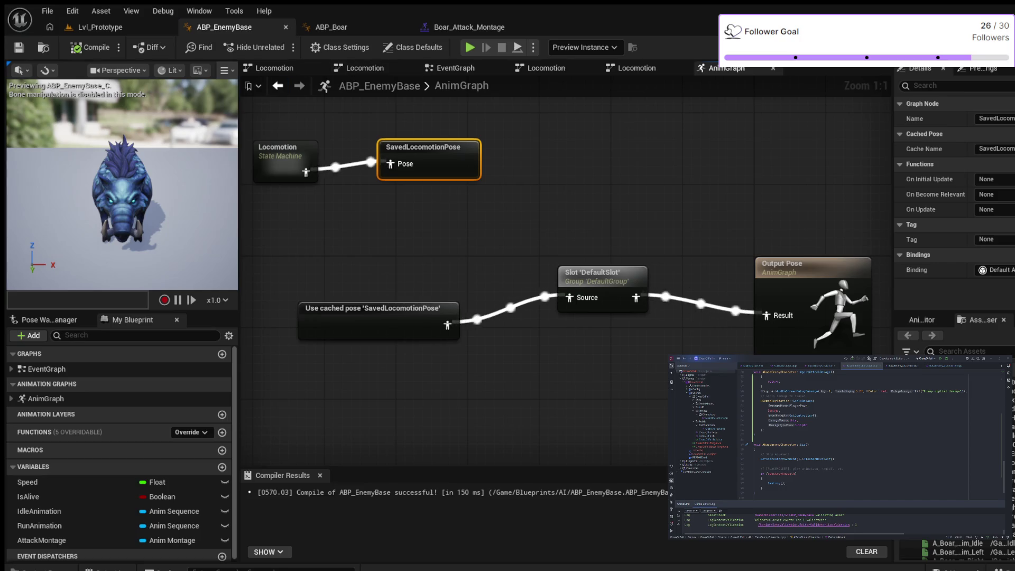
Simulate to test the animation, stop, and remove the cached pose wire into the slot
{"action": "key", "text": "alt+s"}
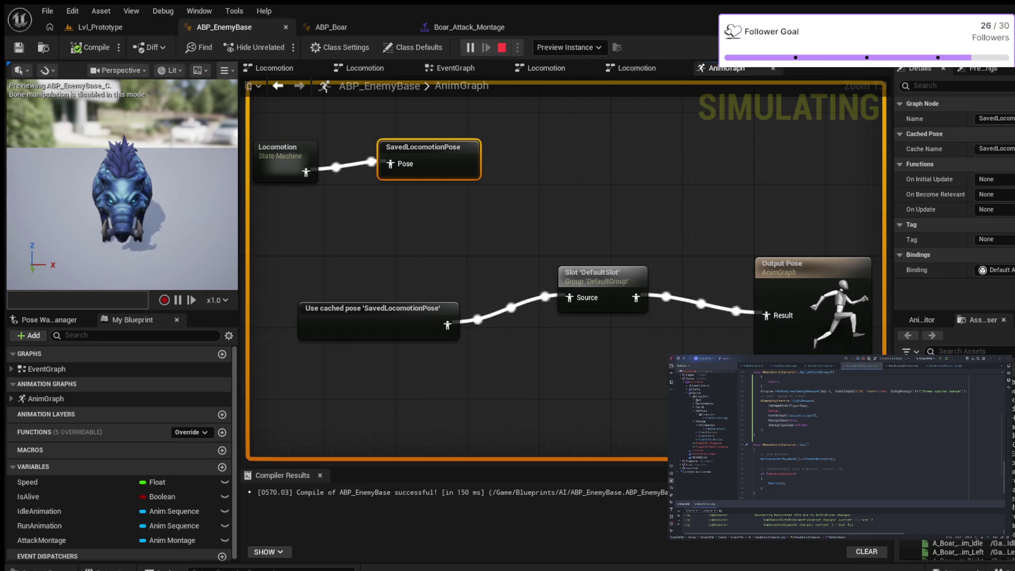
{"action": "key", "text": "Escape"}
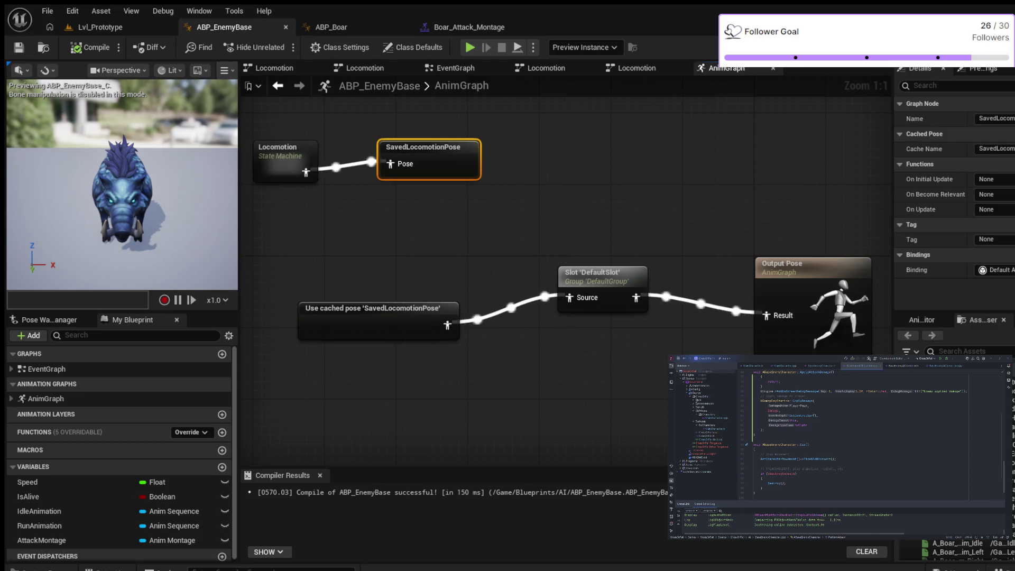
{"action": "left_click", "coordinate": [569, 297], "text": "alt"}
{"action": "left_click", "coordinate": [391, 164], "text": "alt"}
{"action": "mouse_move", "coordinate": [305, 172]}
{"action": "left_mouse_down"}
{"action": "mouse_move", "coordinate": [491, 288]}
{"action": "mouse_move", "coordinate": [570, 298]}
{"action": "left_mouse_up"}
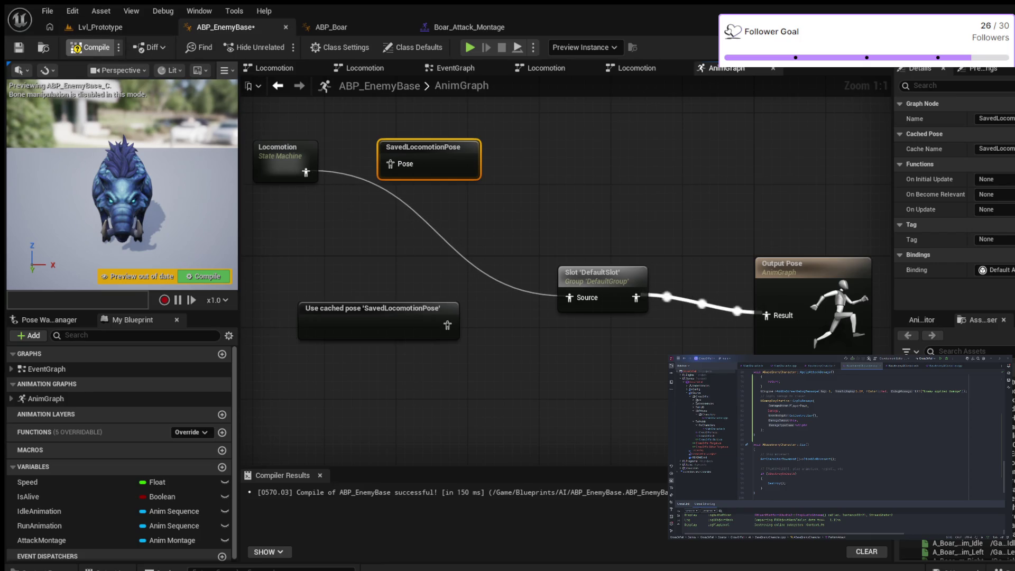
{"action": "key", "text": "F7"}
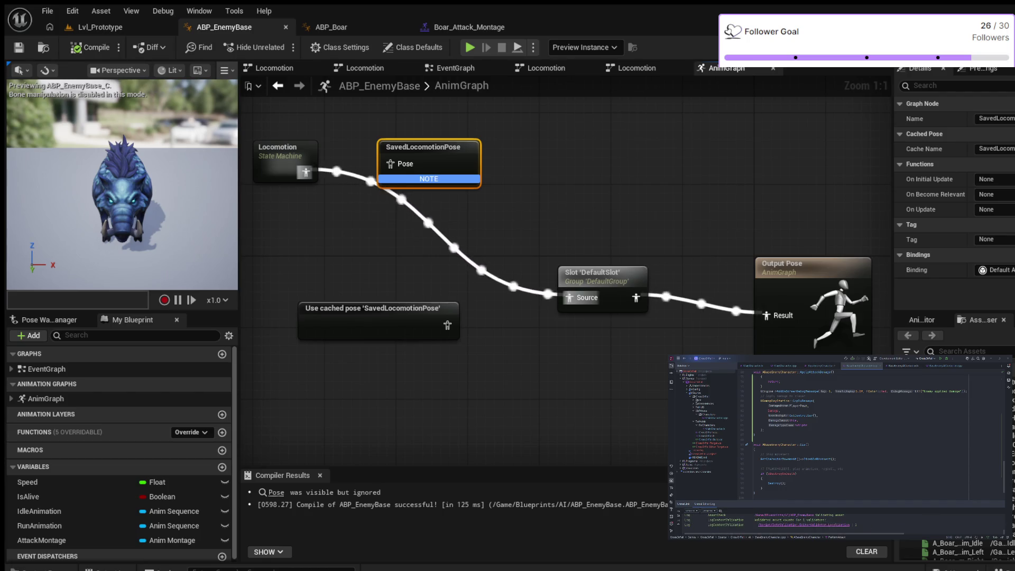
{"action": "key", "text": "ctrl+z"}
{"action": "mouse_move", "coordinate": [448, 325]}
{"action": "left_mouse_down"}
{"action": "mouse_move", "coordinate": [517, 299]}
{"action": "mouse_move", "coordinate": [569, 298]}
{"action": "left_mouse_up"}
{"action": "left_click_drag", "start_coordinate": [306, 173], "coordinate": [391, 164]}
{"action": "key", "text": "F7"}
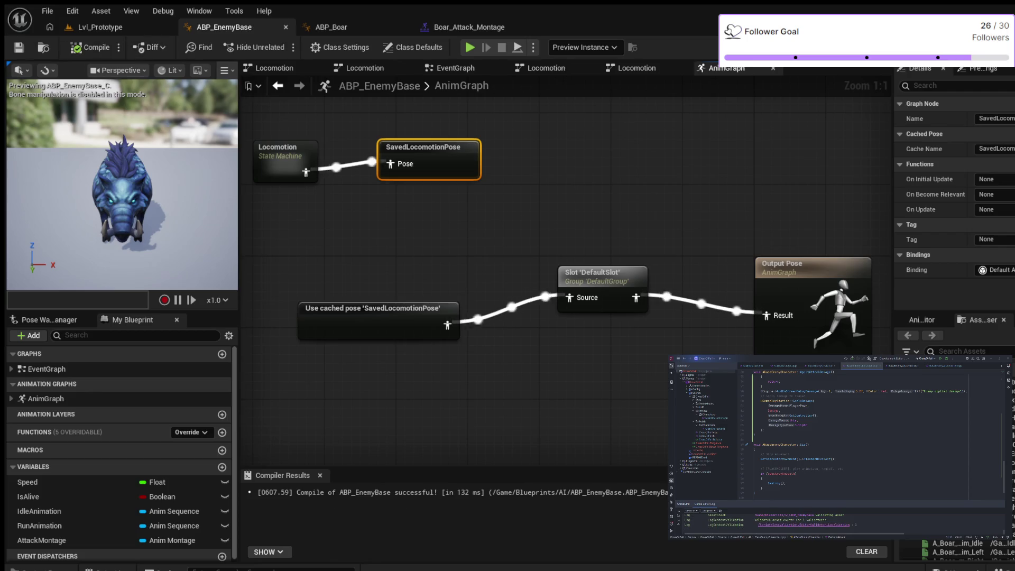
{"action": "mouse_move", "coordinate": [320, 217]}
{"action": "left_mouse_down"}
{"action": "mouse_move", "coordinate": [433, 234]}
{"action": "mouse_move", "coordinate": [342, 219]}
{"action": "left_mouse_up"}
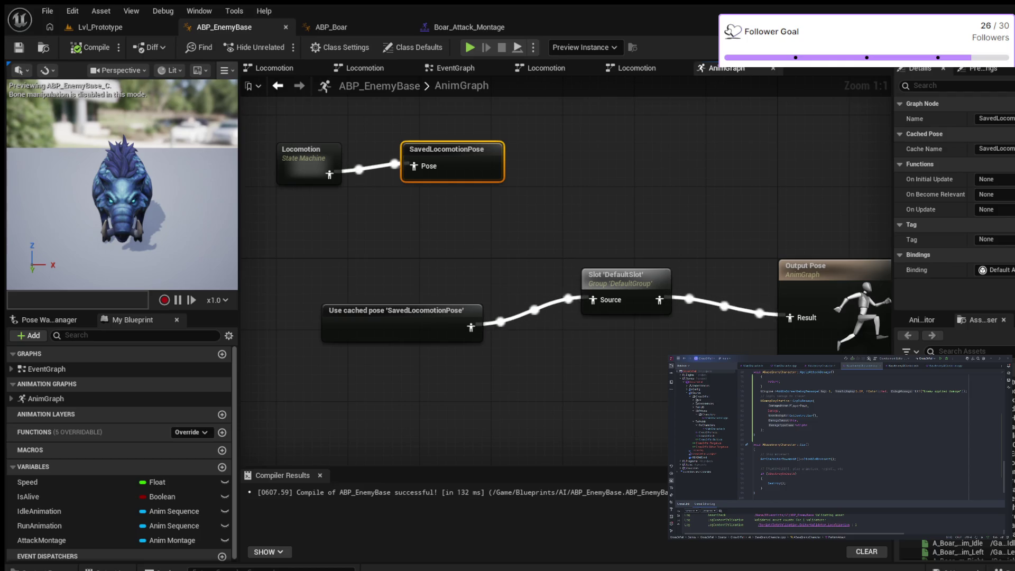
Align the DefaultSlot, SavedLocomotionPose and Output Pose nodes, then open Boar_Attack_Montage
{"action": "left_click", "coordinate": [619, 278]}
{"action": "left_click_drag", "start_coordinate": [619, 279], "coordinate": [583, 306]}
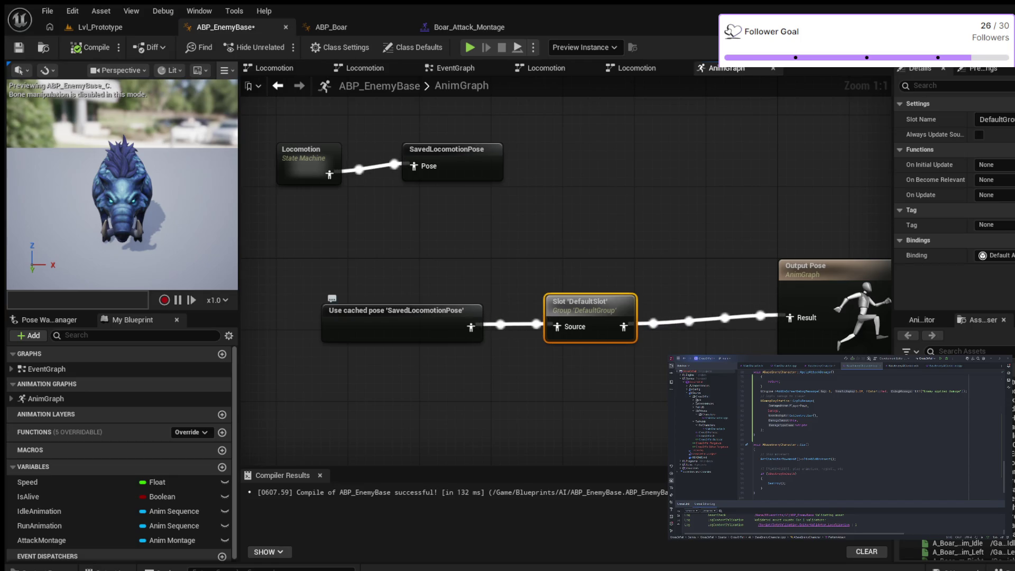
{"action": "left_click_drag", "start_coordinate": [447, 149], "coordinate": [455, 158]}
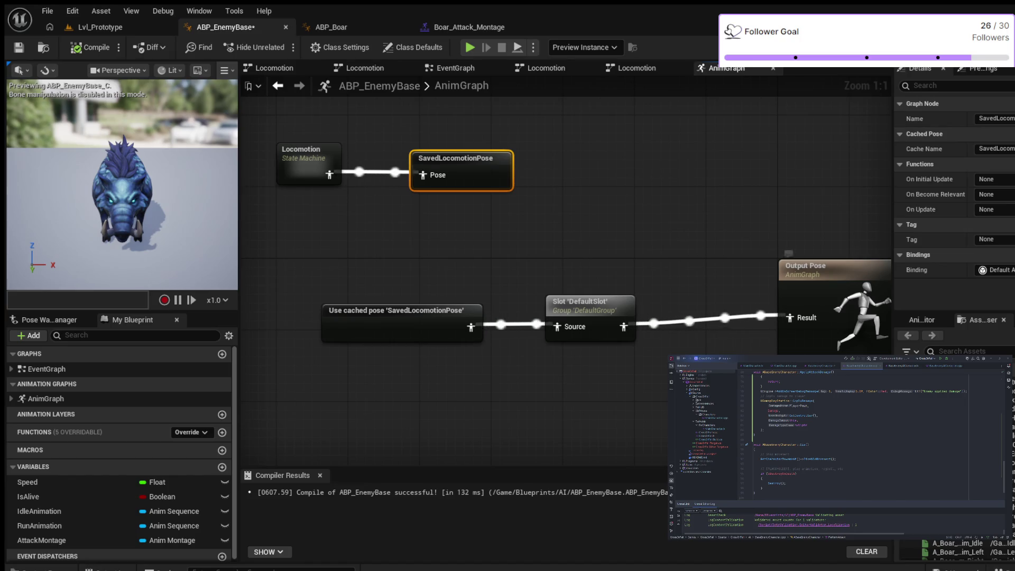
{"action": "left_click_drag", "start_coordinate": [809, 270], "coordinate": [773, 279]}
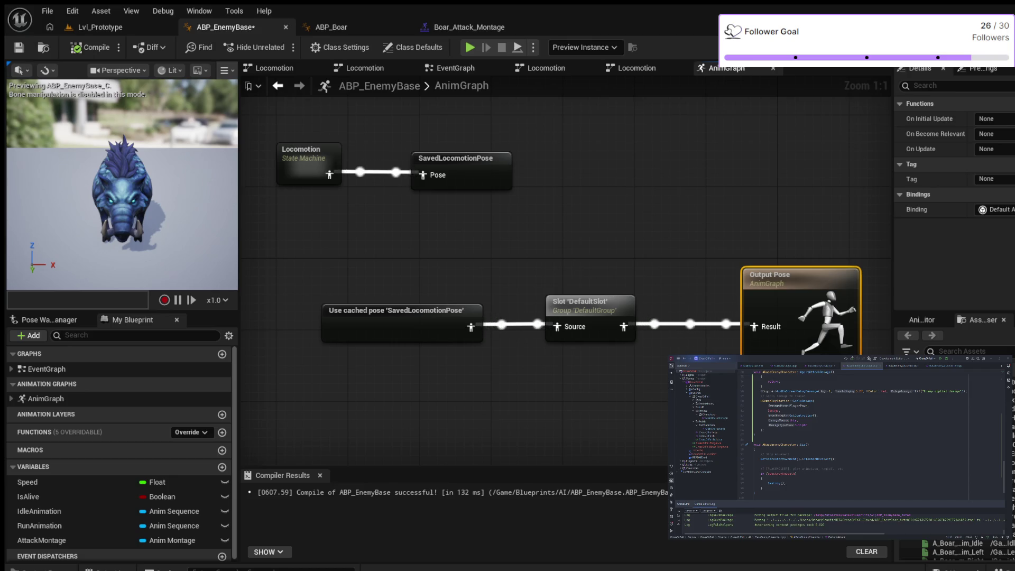
{"action": "left_click", "coordinate": [469, 27]}
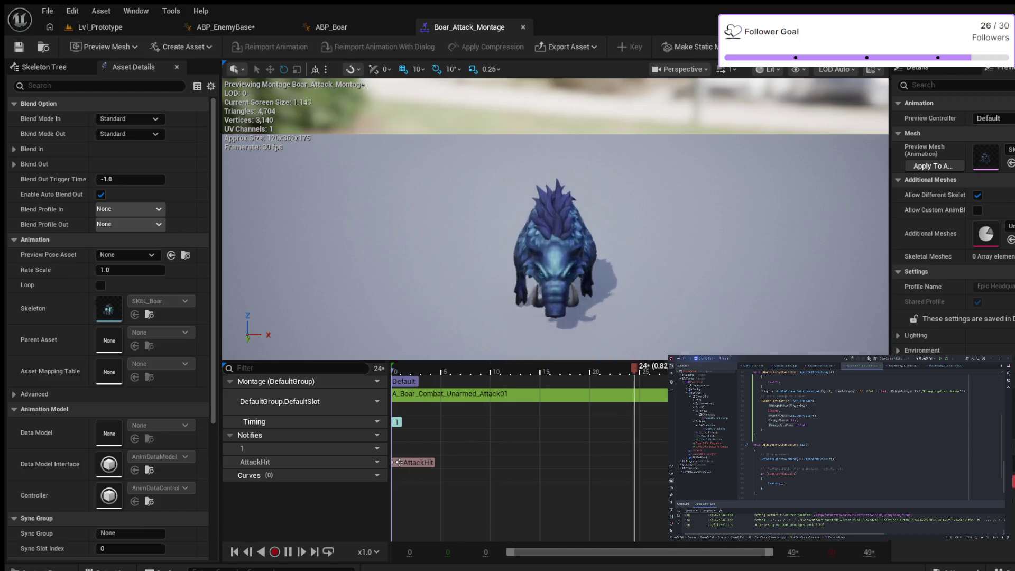
Widen the preview settings panel and save Boar_Attack_Montage with its AttackHit notify
{"action": "left_click_drag", "start_coordinate": [891, 212], "coordinate": [791, 212]}
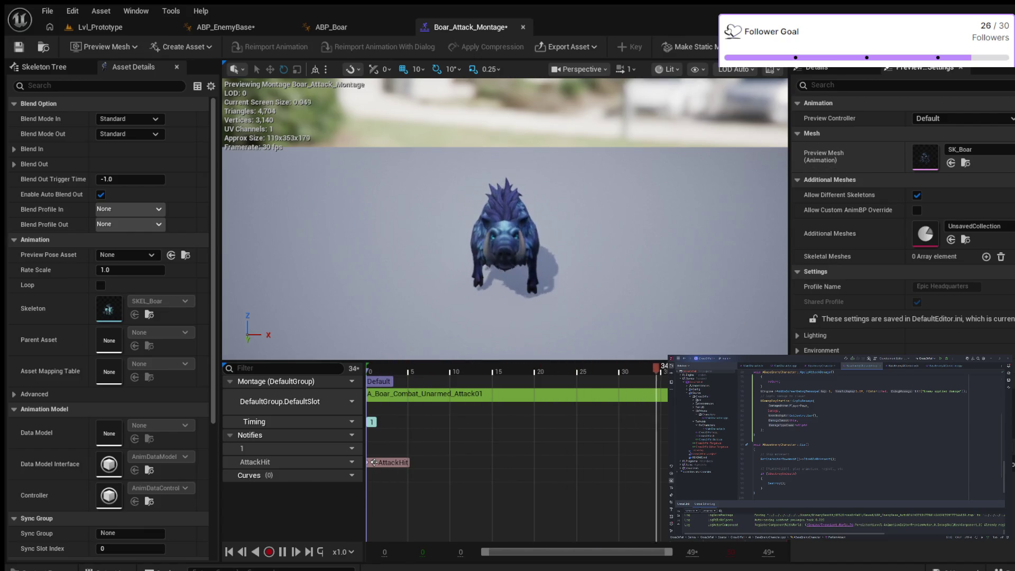
{"action": "key", "text": "ctrl+s"}
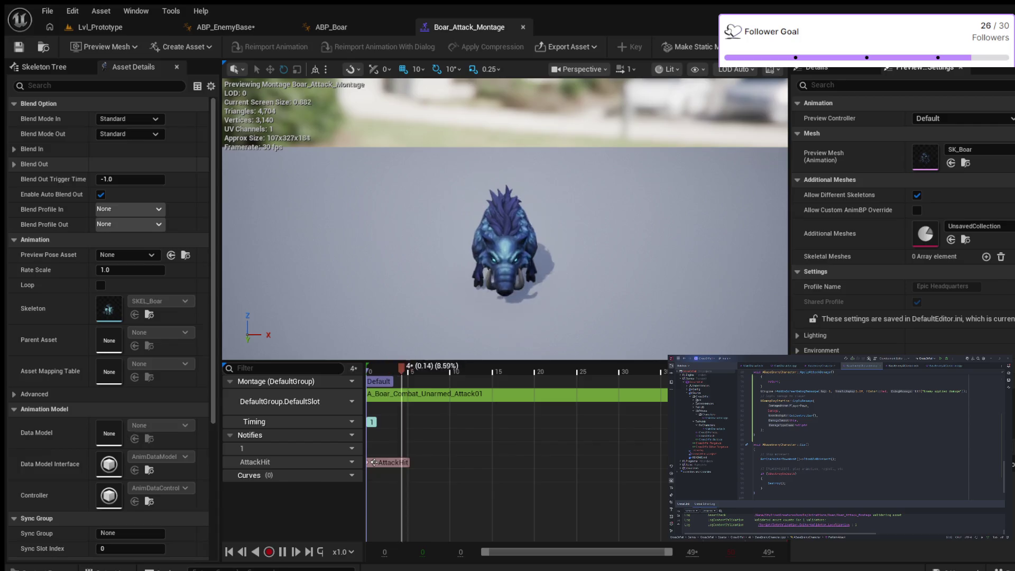
{"action": "scroll", "coordinate": [106, 317], "scroll_direction": "down", "scroll_amount": 3}
{"action": "scroll", "coordinate": [105, 317], "scroll_direction": "down", "scroll_amount": 3}
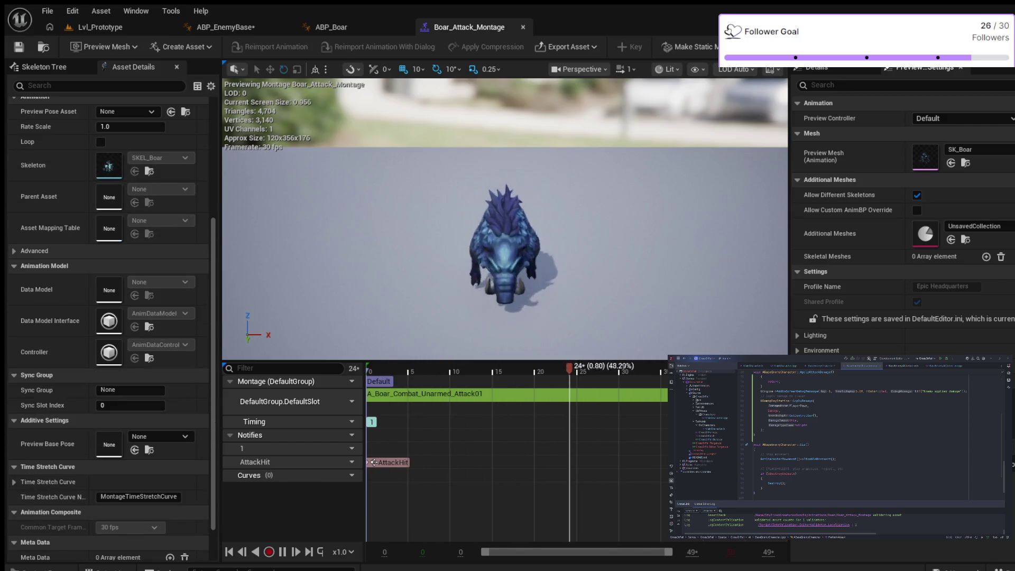
{"action": "left_click", "coordinate": [15, 251]}
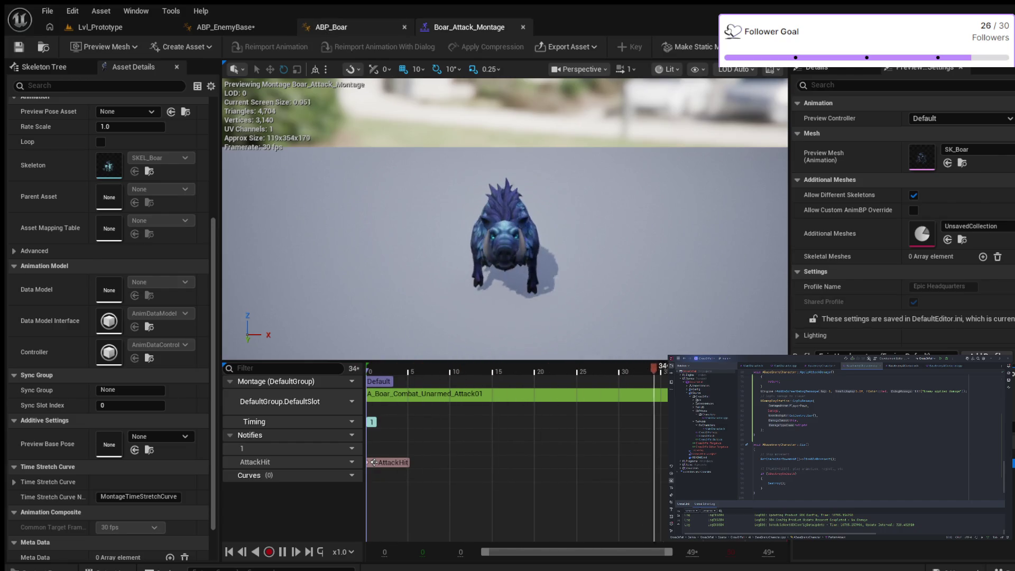
Save ABP_EnemyBase, select the Slot 'DefaultSlot' node, and start simulating the AnimGraph
{"action": "left_click", "coordinate": [225, 27]}
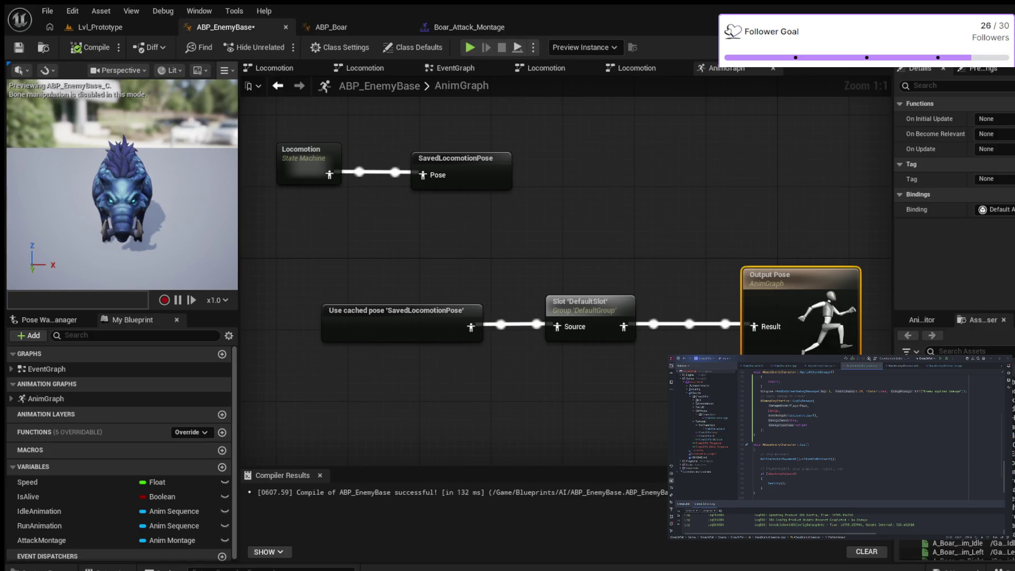
{"action": "left_click", "coordinate": [18, 47]}
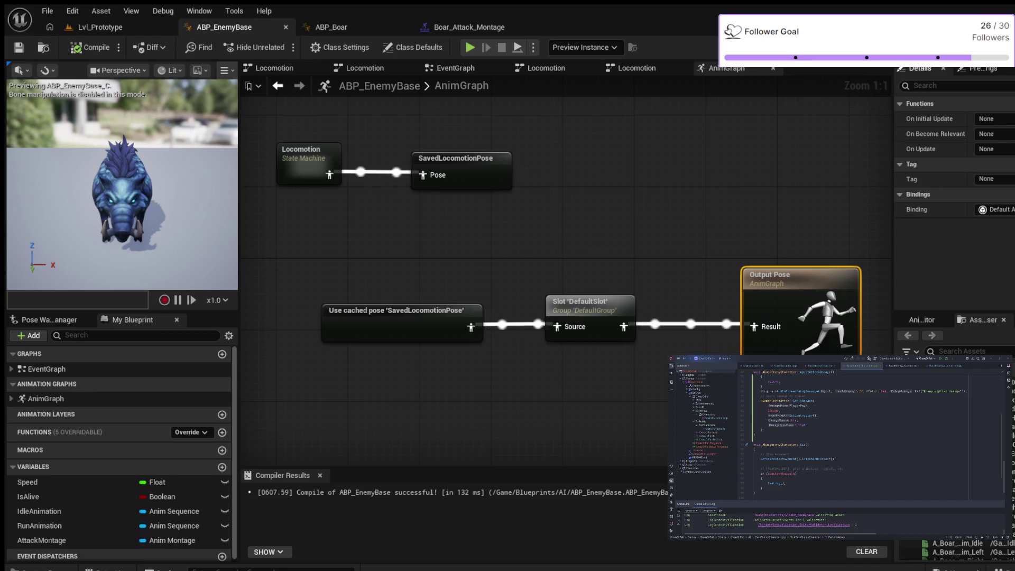
{"action": "left_click", "coordinate": [581, 306]}
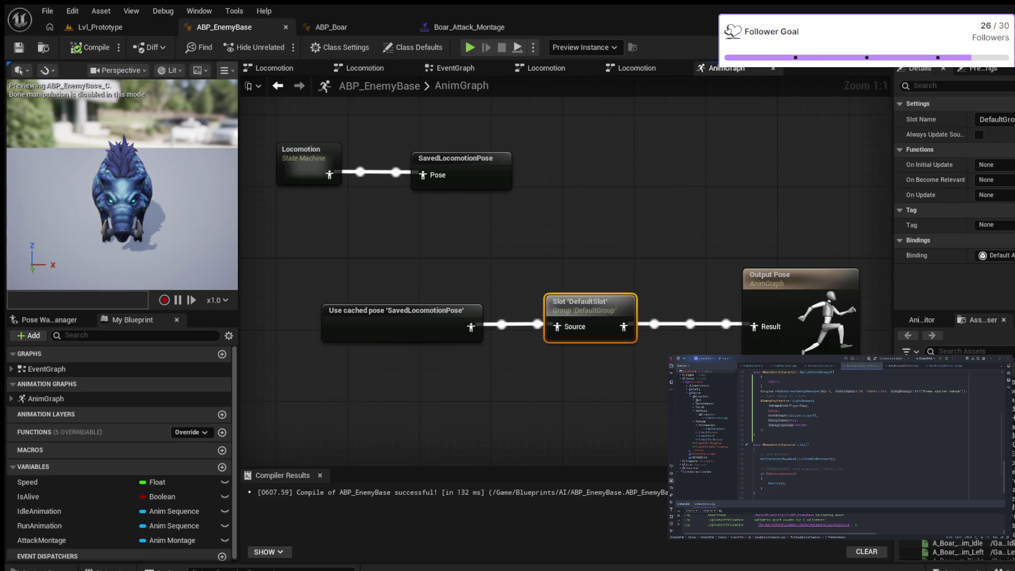
{"action": "left_click", "coordinate": [470, 48]}
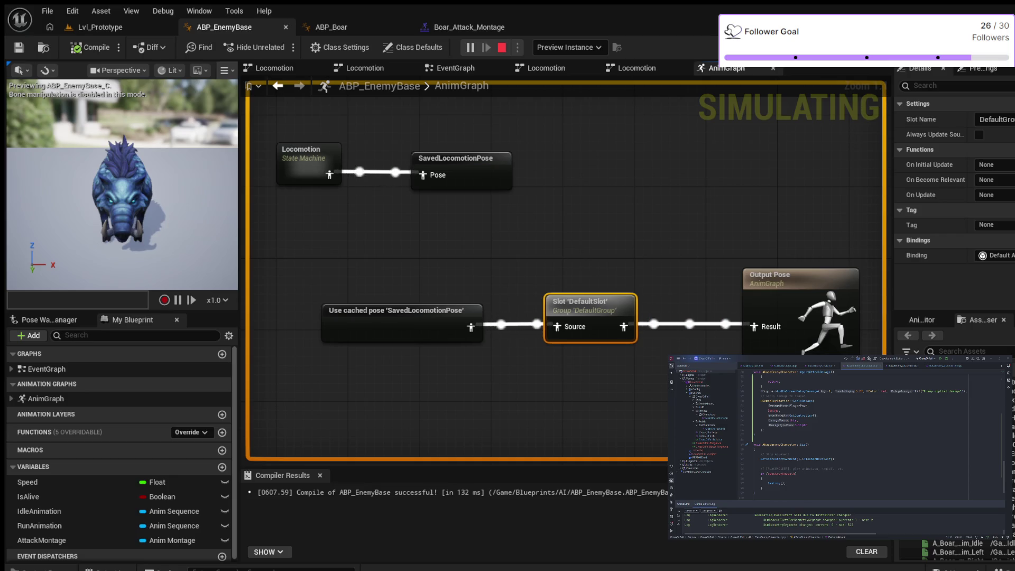
End the running ABP_EnemyBase simulation with Esc
{"action": "key", "text": "Escape"}
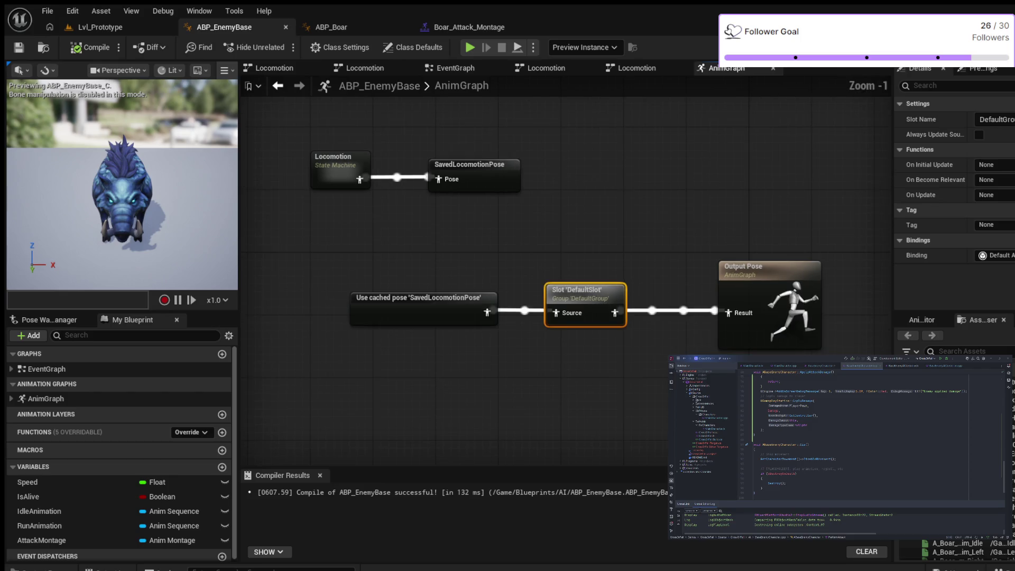
Show the EventGraph's Cast To BaseEnemyCharacter, SET and Montage Is Playing nodes
{"action": "left_click", "coordinate": [456, 68]}
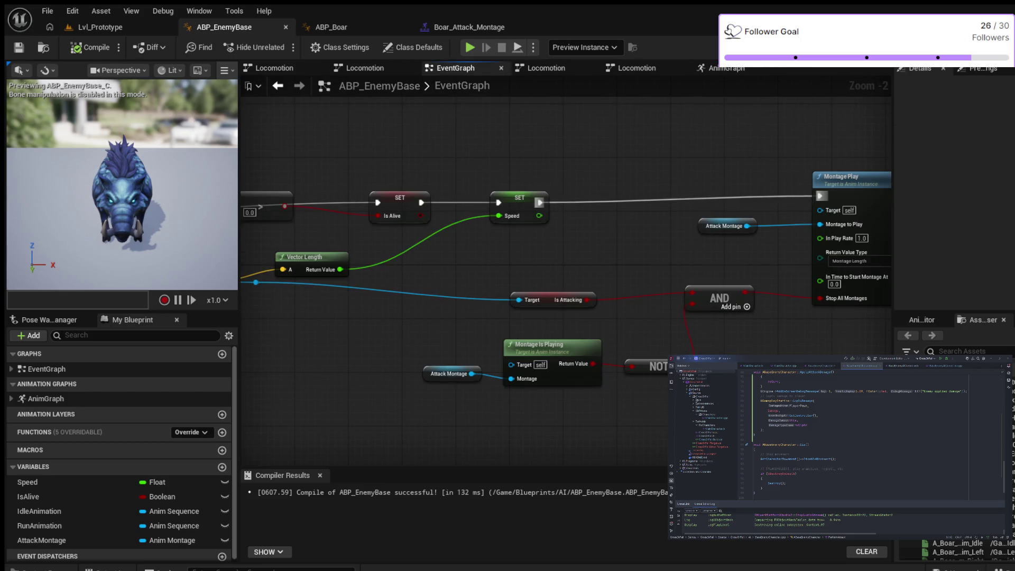
{"action": "scroll", "coordinate": [551, 221], "scroll_direction": "down", "scroll_amount": 1}
{"action": "mouse_move", "coordinate": [514, 243]}
{"action": "left_mouse_down"}
{"action": "mouse_move", "coordinate": [804, 230]}
{"action": "mouse_move", "coordinate": [364, 246]}
{"action": "mouse_move", "coordinate": [353, 243]}
{"action": "mouse_move", "coordinate": [351, 212]}
{"action": "mouse_move", "coordinate": [789, 203]}
{"action": "mouse_move", "coordinate": [628, 200]}
{"action": "mouse_move", "coordinate": [439, 225]}
{"action": "left_mouse_up"}
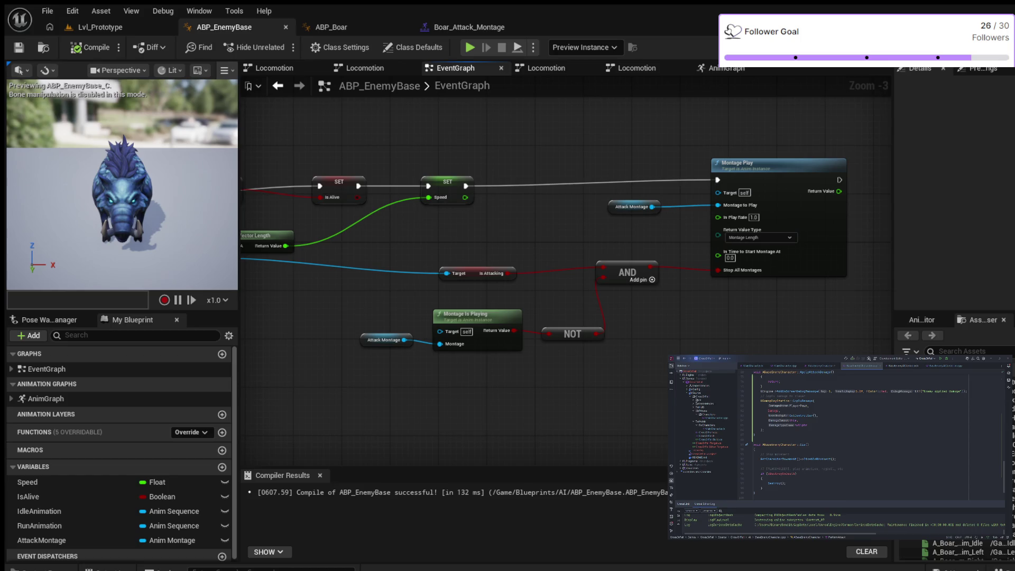
{"action": "left_click_drag", "start_coordinate": [440, 236], "coordinate": [822, 221]}
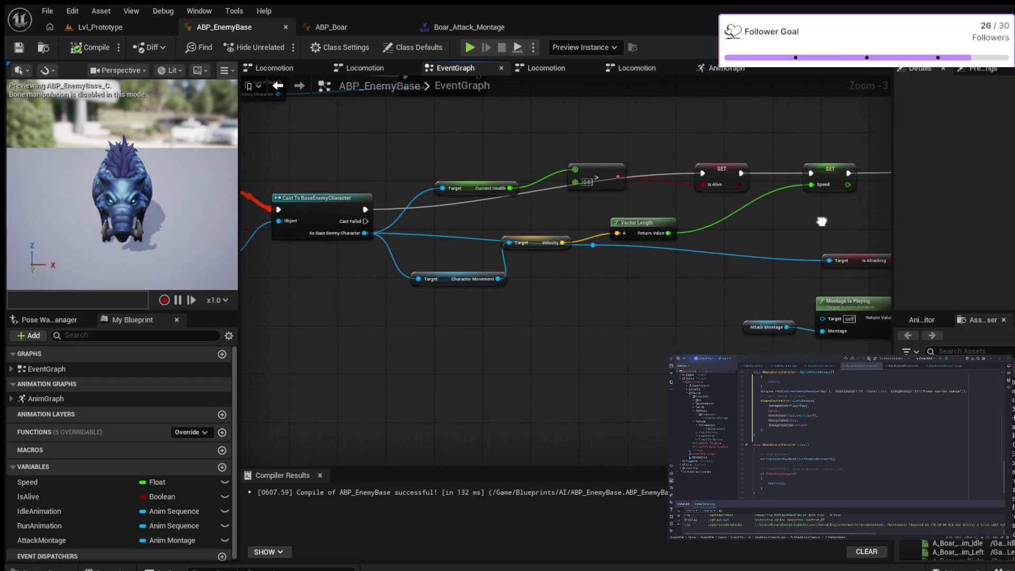
{"action": "scroll", "coordinate": [687, 227], "scroll_direction": "up", "scroll_amount": 3}
{"action": "left_click_drag", "start_coordinate": [688, 228], "coordinate": [881, 227]}
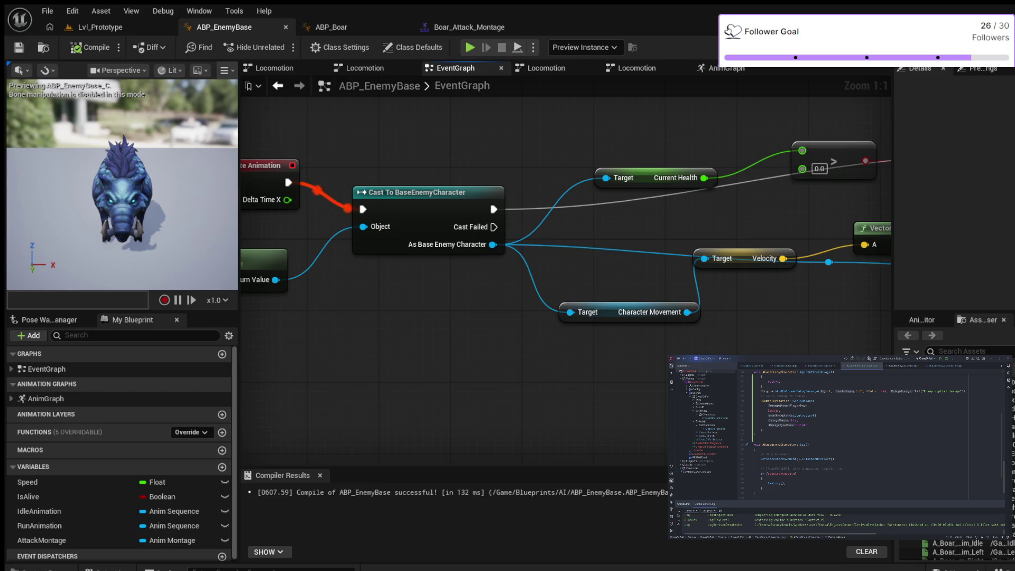
{"action": "left_click_drag", "start_coordinate": [687, 366], "coordinate": [227, 361]}
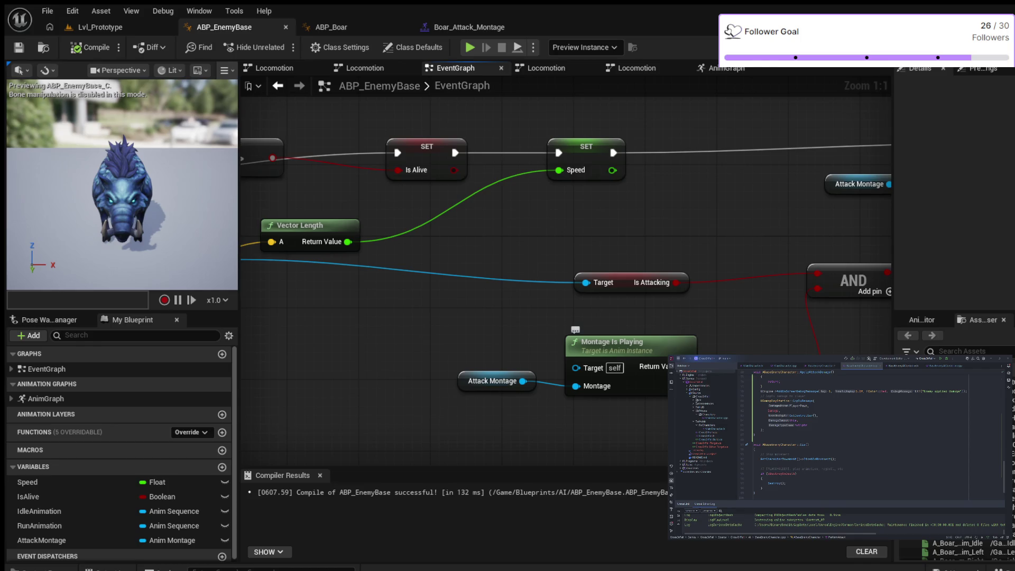
Tidy the Montage Is Playing and NOT nodes beside Montage Play in the EventGraph
{"action": "left_click_drag", "start_coordinate": [613, 342], "coordinate": [613, 334]}
{"action": "left_click_drag", "start_coordinate": [654, 412], "coordinate": [510, 413]}
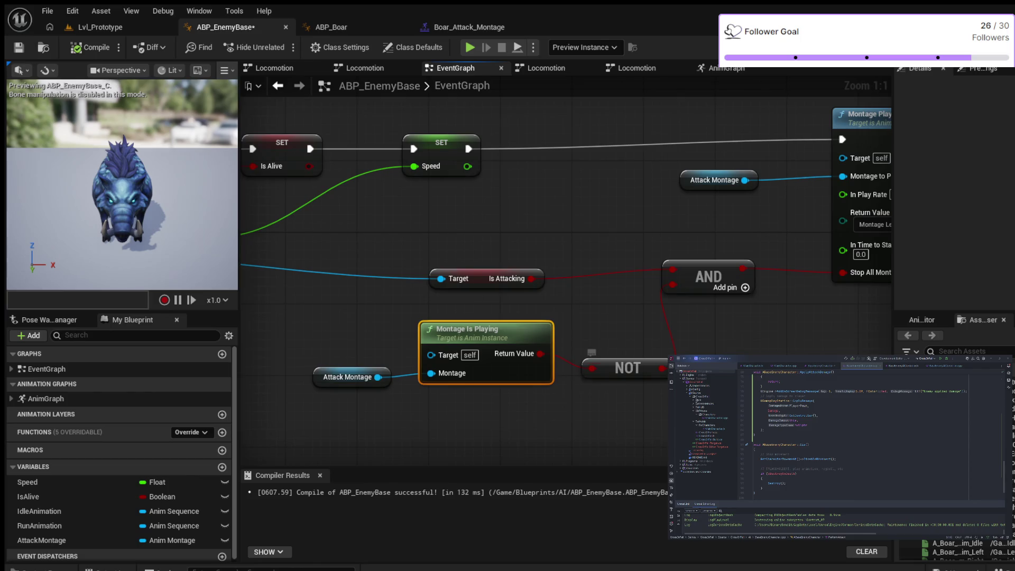
{"action": "left_click_drag", "start_coordinate": [598, 369], "coordinate": [589, 350]}
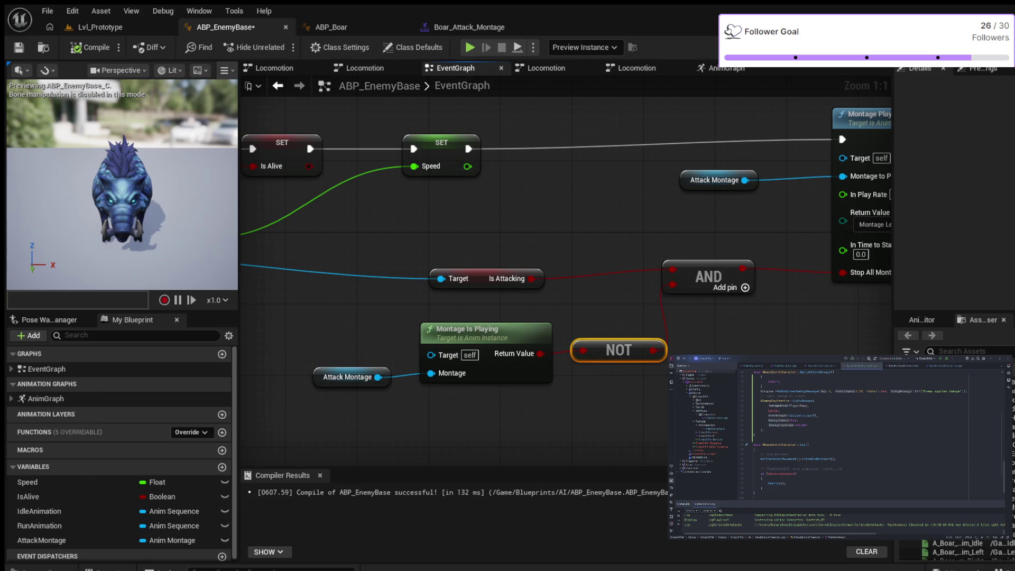
{"action": "left_click_drag", "start_coordinate": [640, 398], "coordinate": [547, 408]}
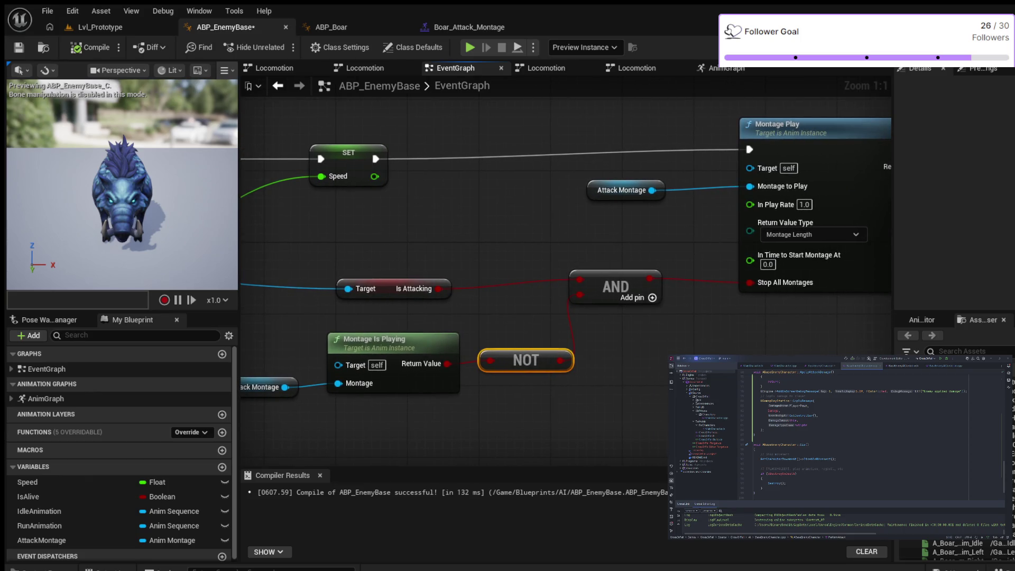
{"action": "left_click_drag", "start_coordinate": [550, 406], "coordinate": [607, 398]}
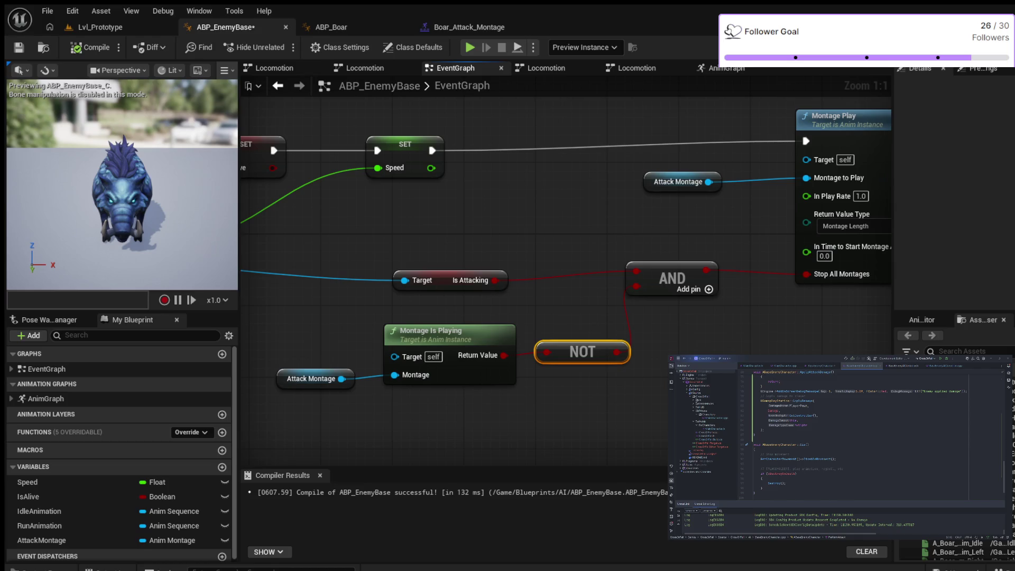
{"action": "mouse_move", "coordinate": [774, 323]}
{"action": "left_mouse_down"}
{"action": "mouse_move", "coordinate": [698, 328]}
{"action": "mouse_move", "coordinate": [573, 360]}
{"action": "mouse_move", "coordinate": [704, 372]}
{"action": "mouse_move", "coordinate": [686, 372]}
{"action": "left_mouse_up"}
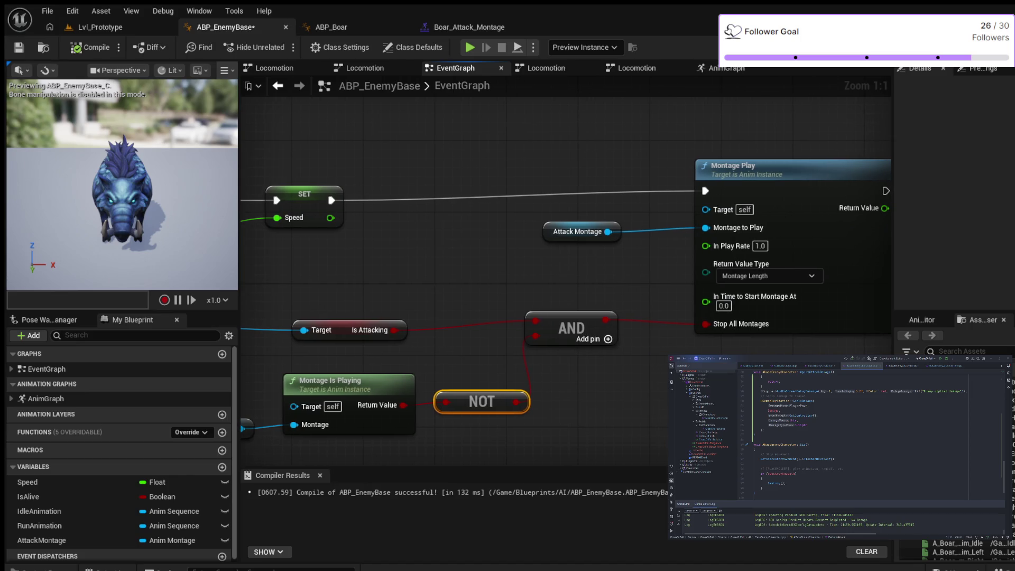
{"action": "left_click_drag", "start_coordinate": [662, 366], "coordinate": [589, 361]}
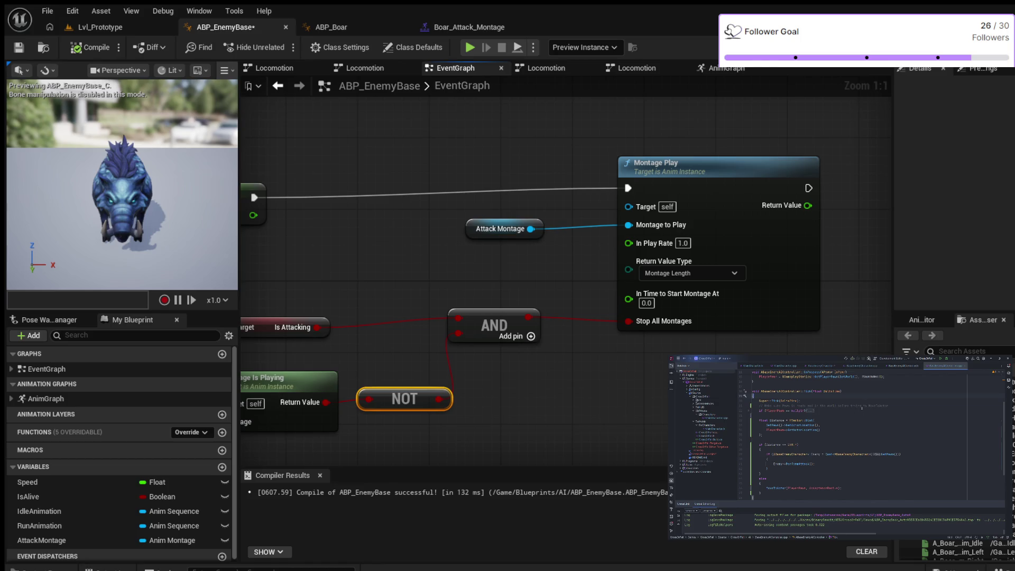
Copy the GEngine->AddOnScreenDebugMessage line from BaseEnemyCharacter.cpp into the AI controller's Tick
{"action": "scroll", "coordinate": [866, 407], "scroll_direction": "down", "scroll_amount": 1}
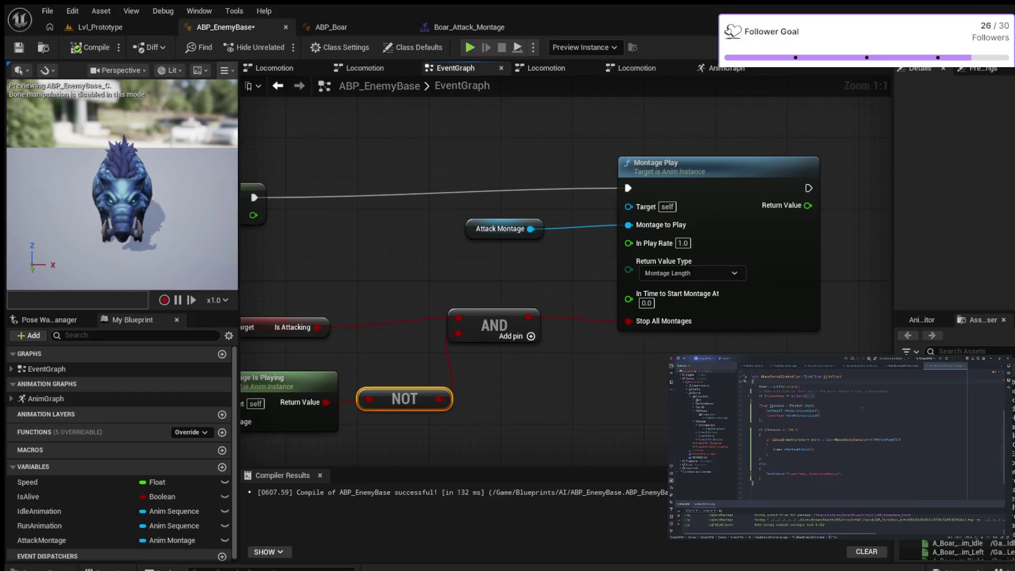
{"action": "scroll", "coordinate": [868, 417], "scroll_direction": "up", "scroll_amount": 5}
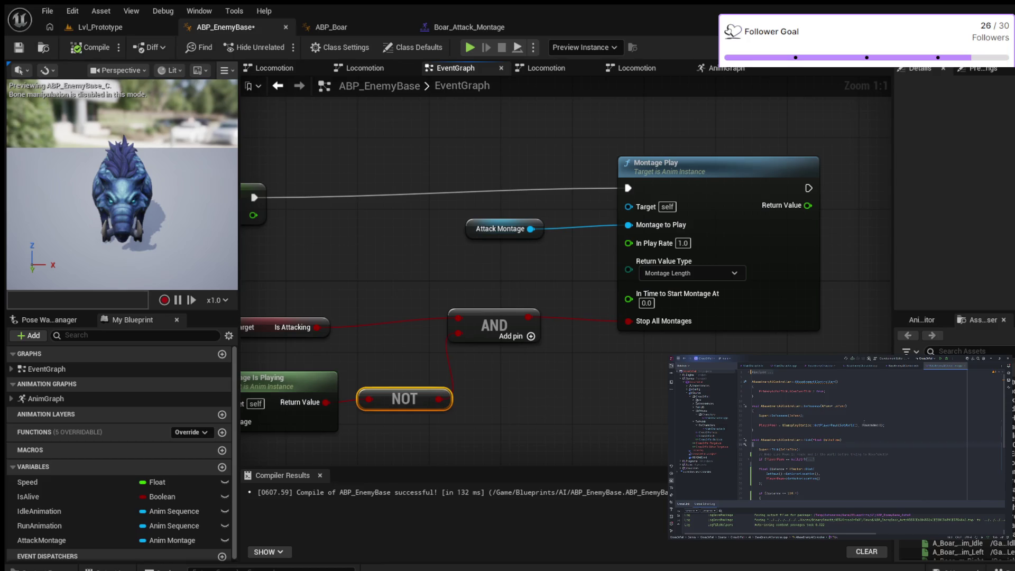
{"action": "left_click", "coordinate": [864, 365]}
{"action": "scroll", "coordinate": [886, 413], "scroll_direction": "down", "scroll_amount": 10}
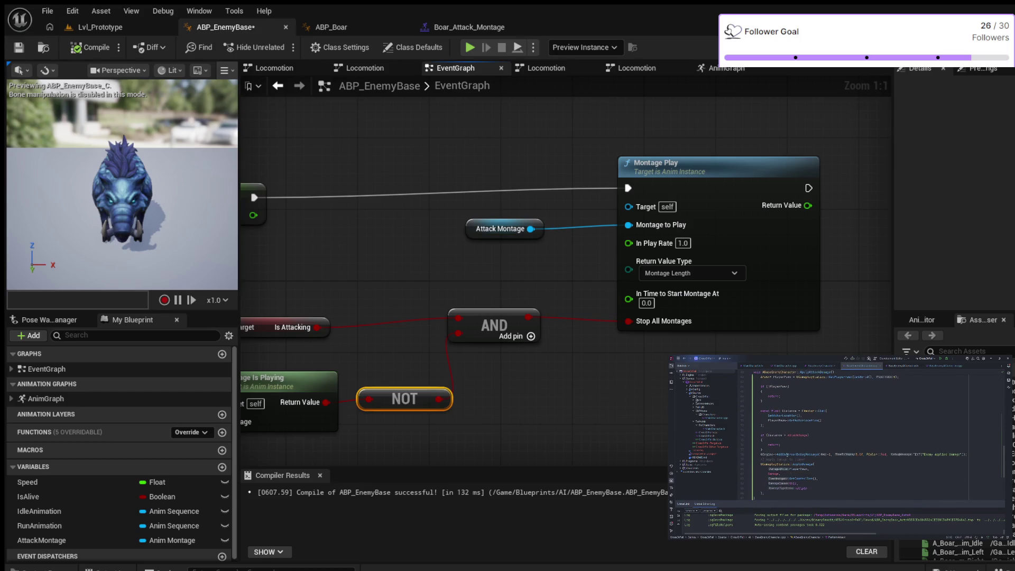
{"action": "left_click_drag", "start_coordinate": [759, 454], "coordinate": [966, 455]}
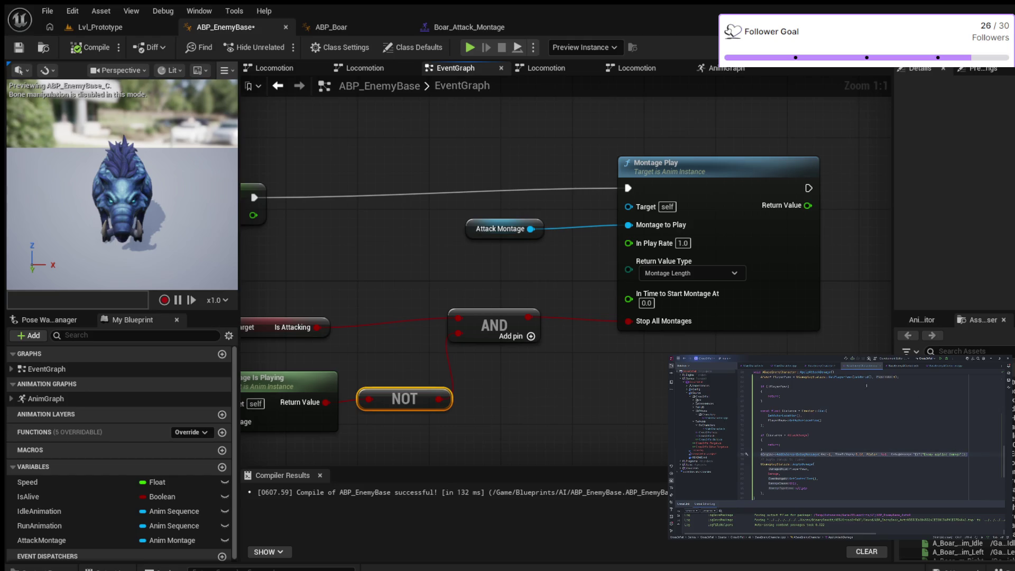
{"action": "left_click", "coordinate": [945, 365]}
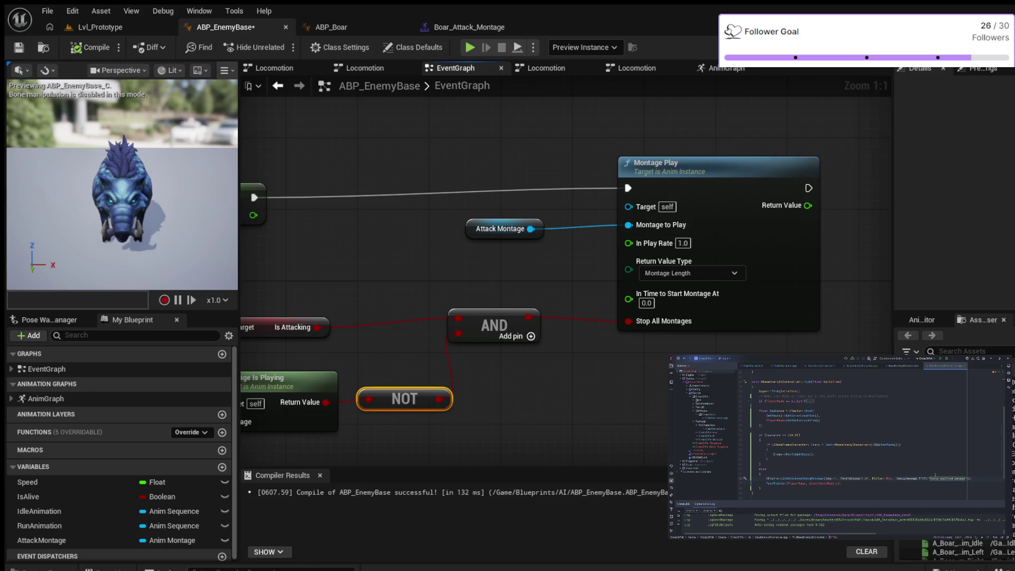
Clear the old debug message text in Tick and return to the level view
{"action": "key", "text": "BackSpace"}
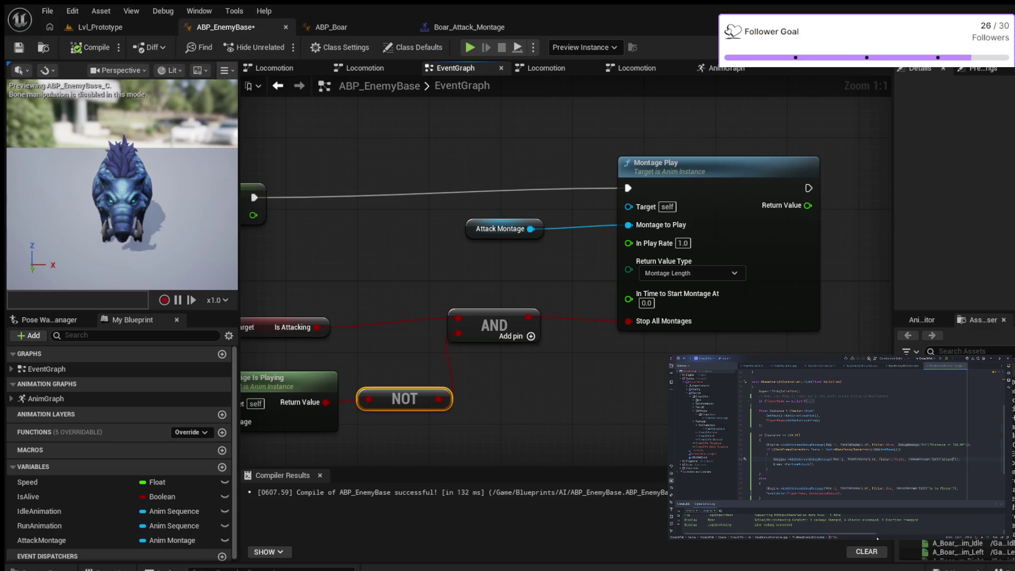
{"action": "left_click", "coordinate": [100, 27]}
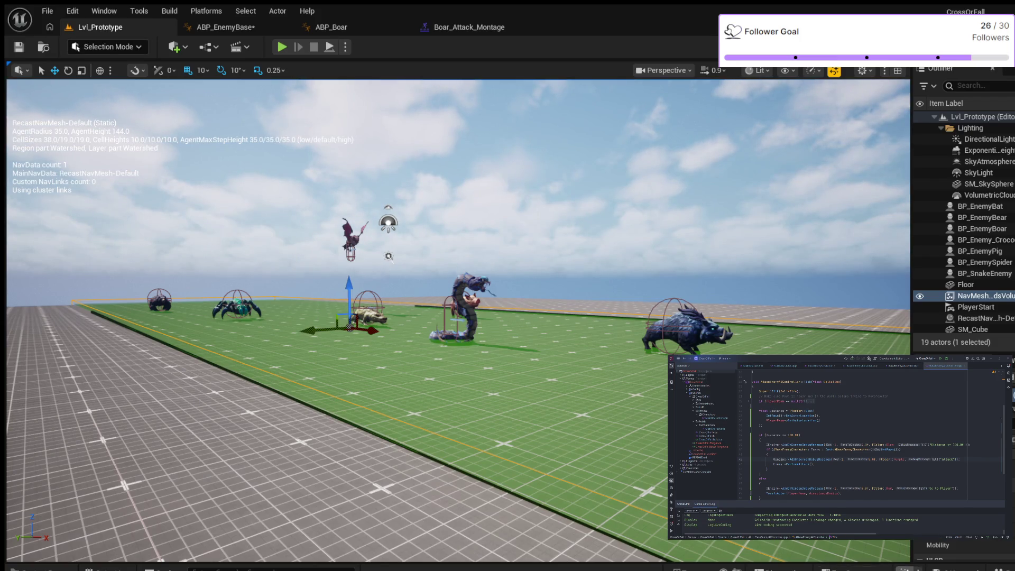
Live-compile the C++ changes, save all assets, and start playing Lvl_Prototype
{"action": "key", "text": "ctrl+alt+F11"}
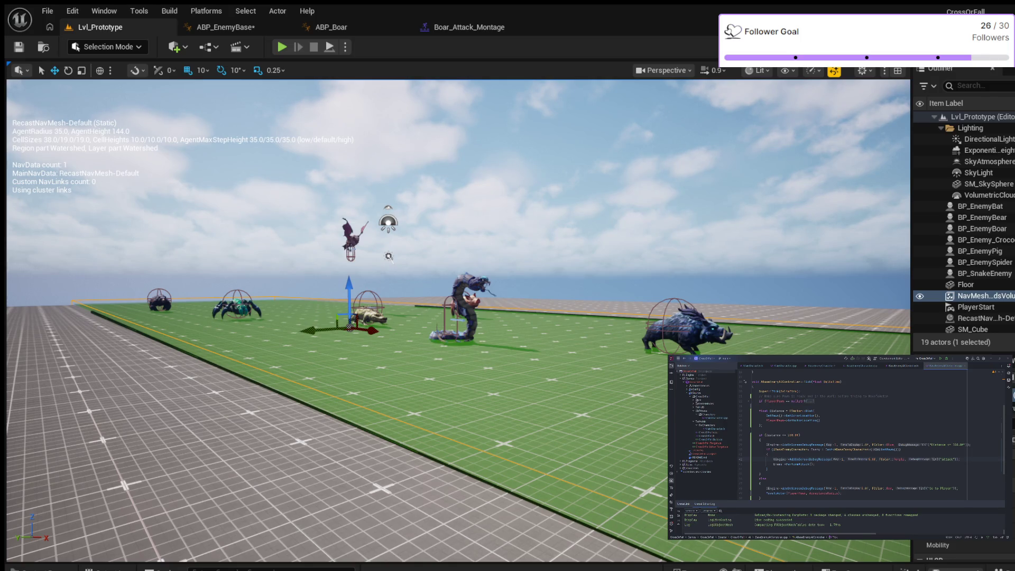
{"action": "key", "text": "ctrl+shift+s"}
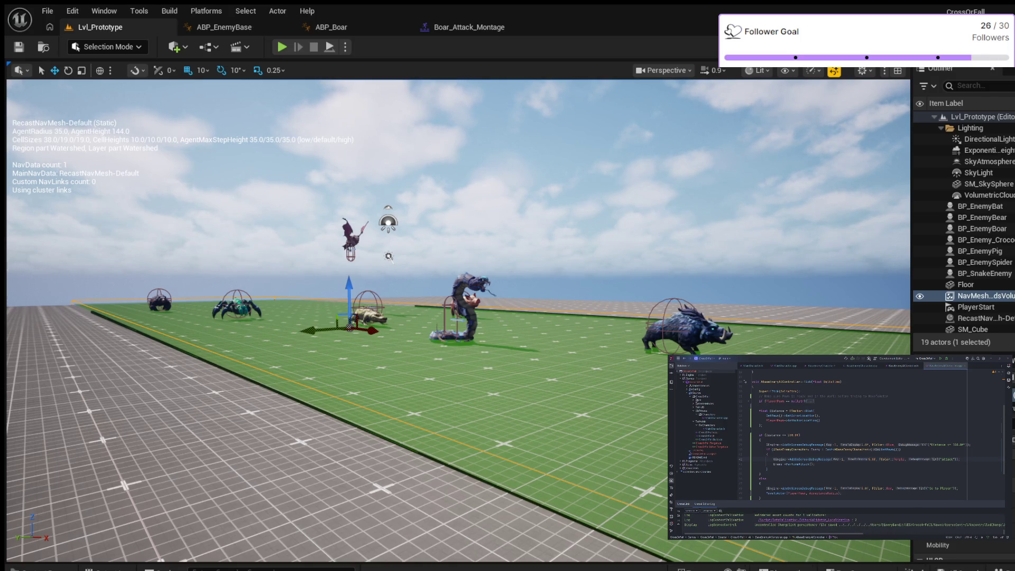
{"action": "key", "text": "alt+p"}
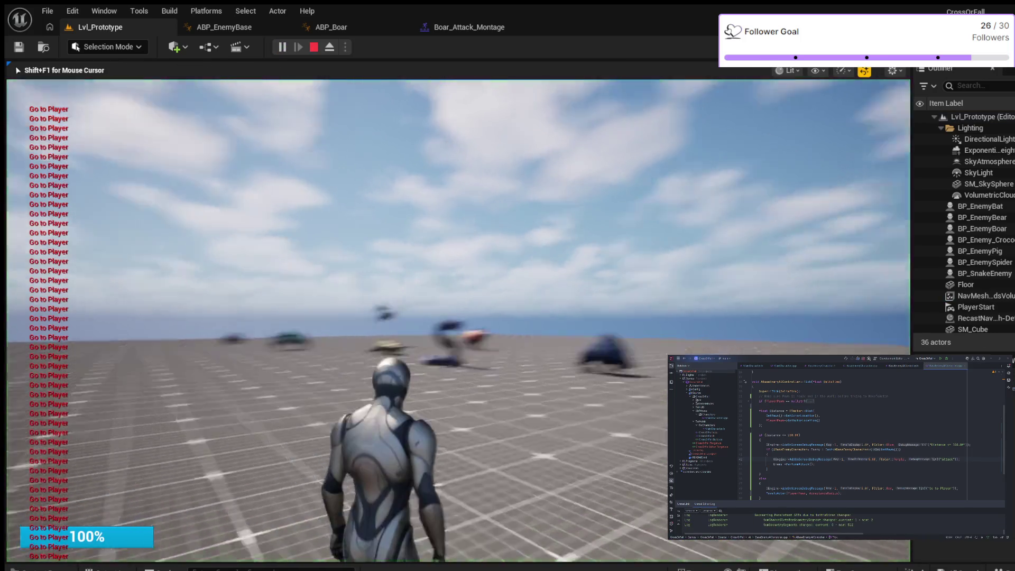
Run the player into and away from the chasing enemies, then stop the play-test
{"action": "key", "text": "w"}
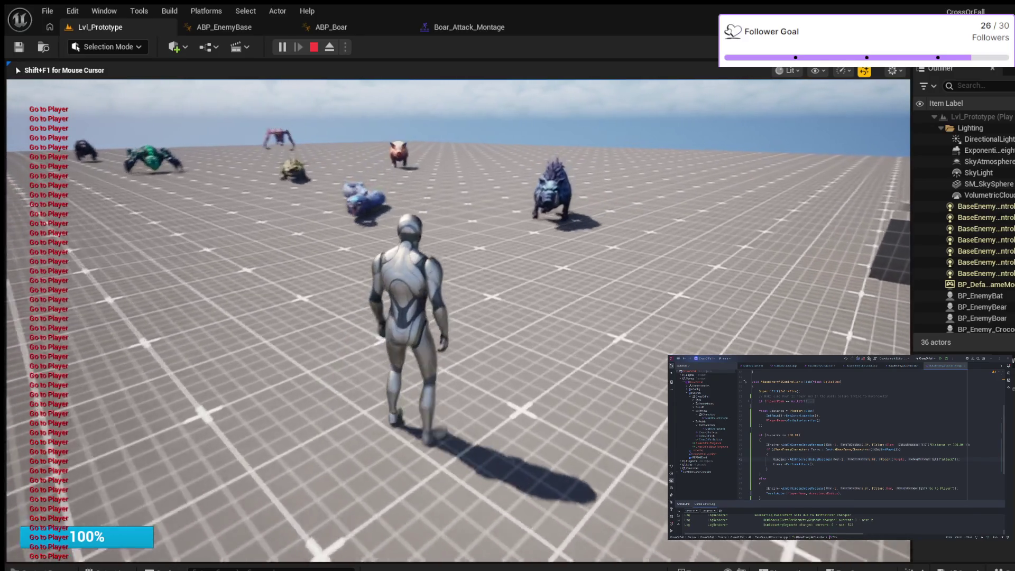
{"action": "key", "text": "w"}
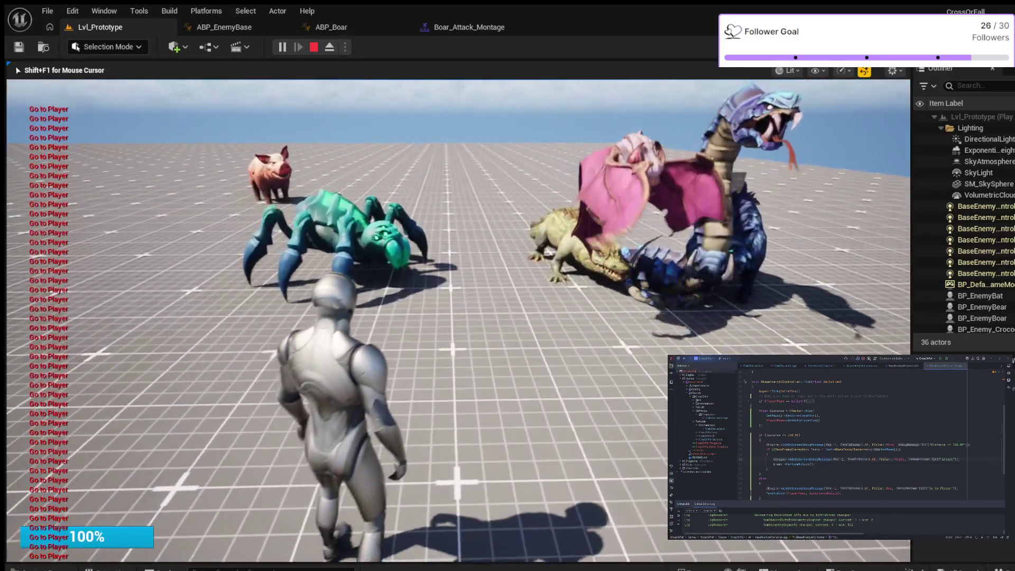
{"action": "key", "text": "w"}
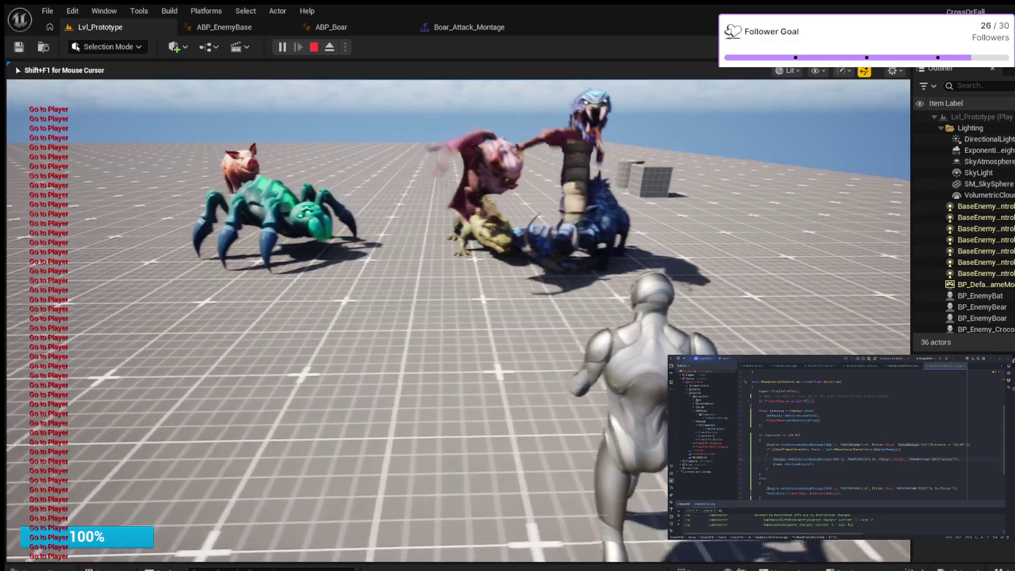
{"action": "key", "text": "d"}
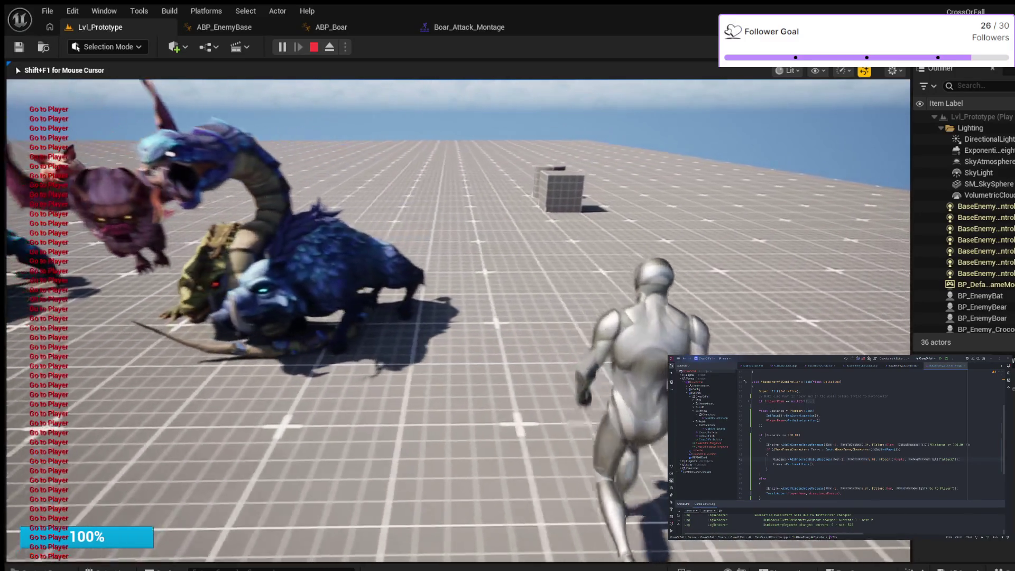
{"action": "key", "text": "w"}
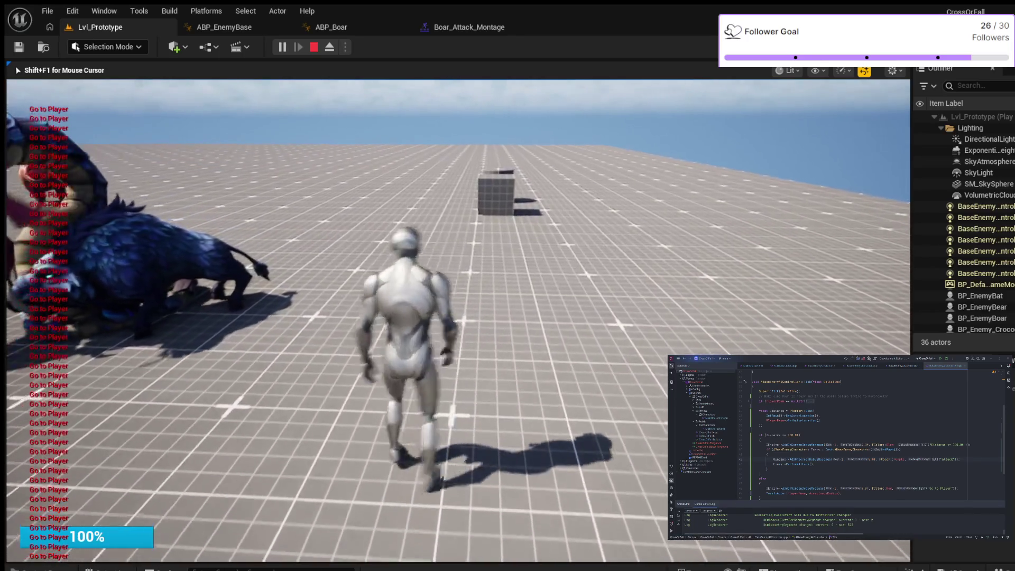
{"action": "key", "text": "Escape"}
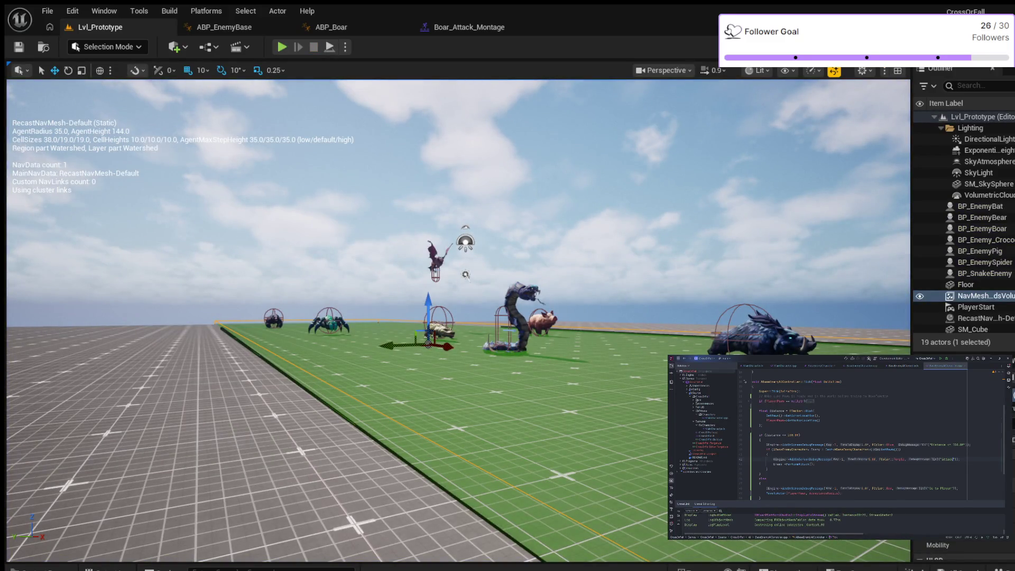
{"action": "scroll", "coordinate": [872, 433], "scroll_direction": "down", "scroll_amount": 2}
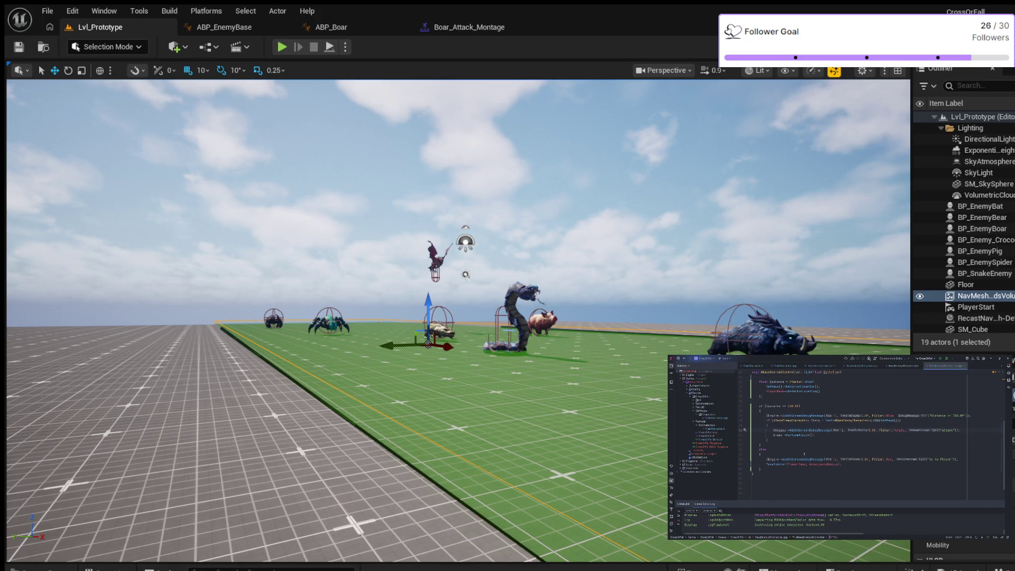
{"action": "scroll", "coordinate": [873, 434], "scroll_direction": "up", "scroll_amount": 3}
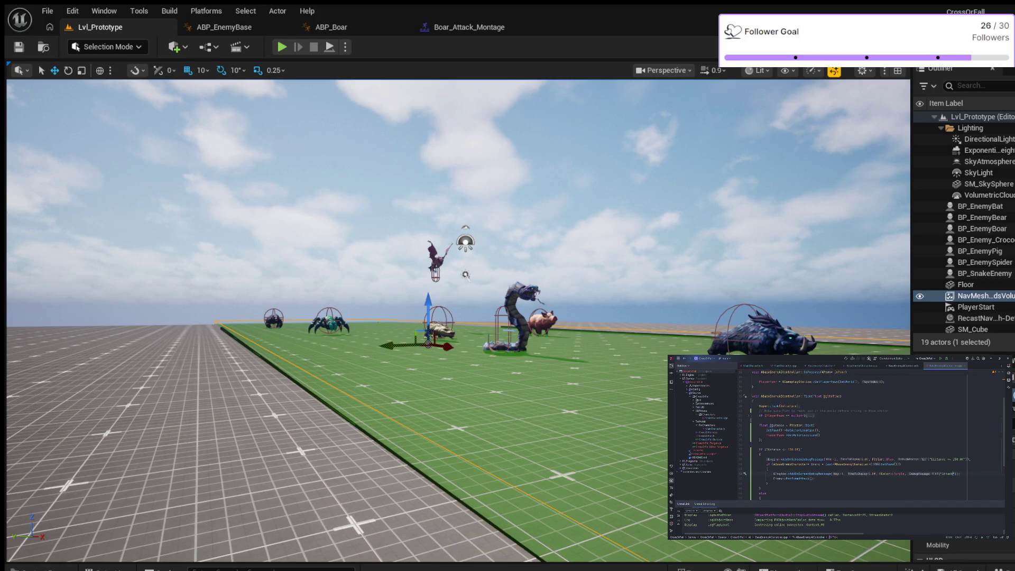
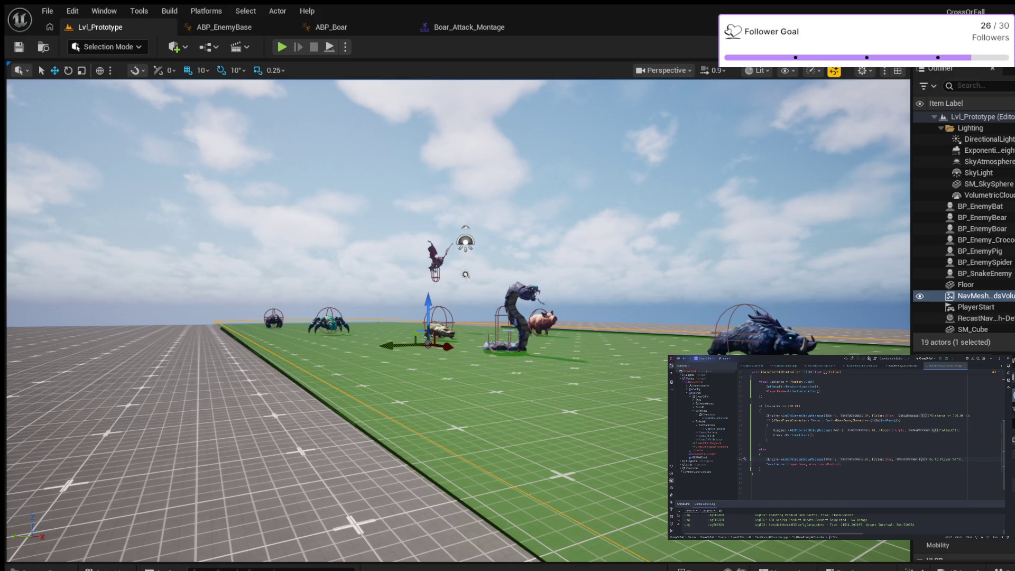
Type FString::Printf( before the TEXT("Go to Player %f") debug message argument
{"action": "type", "text": "F"}
{"action": "type", "text": "String"}
{"action": "type", "text": "::"}
{"action": "type", "text": "Printf("}
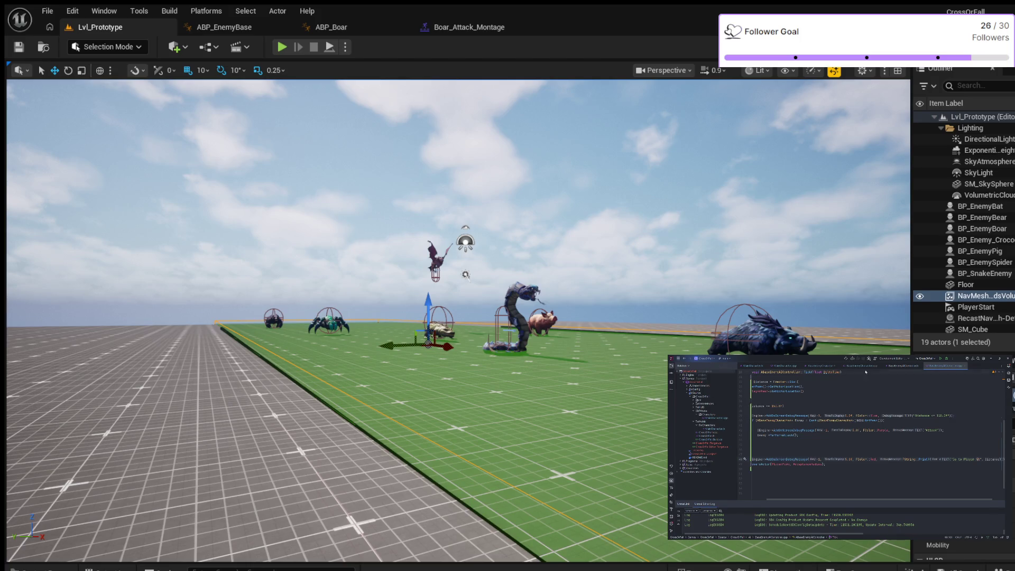
Live-compile the enemy AI changes with Ctrl+Alt+F11 and scroll sideways to review the edited lines
{"action": "key", "text": "ctrl+alt+F11"}
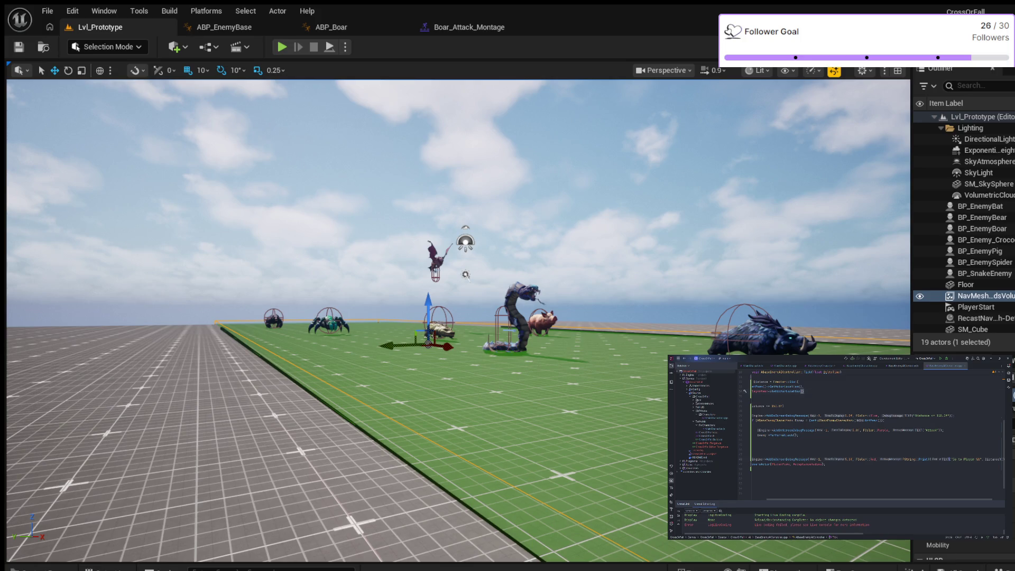
{"action": "scroll", "coordinate": [955, 502], "scroll_direction": "right", "scroll_amount": 2}
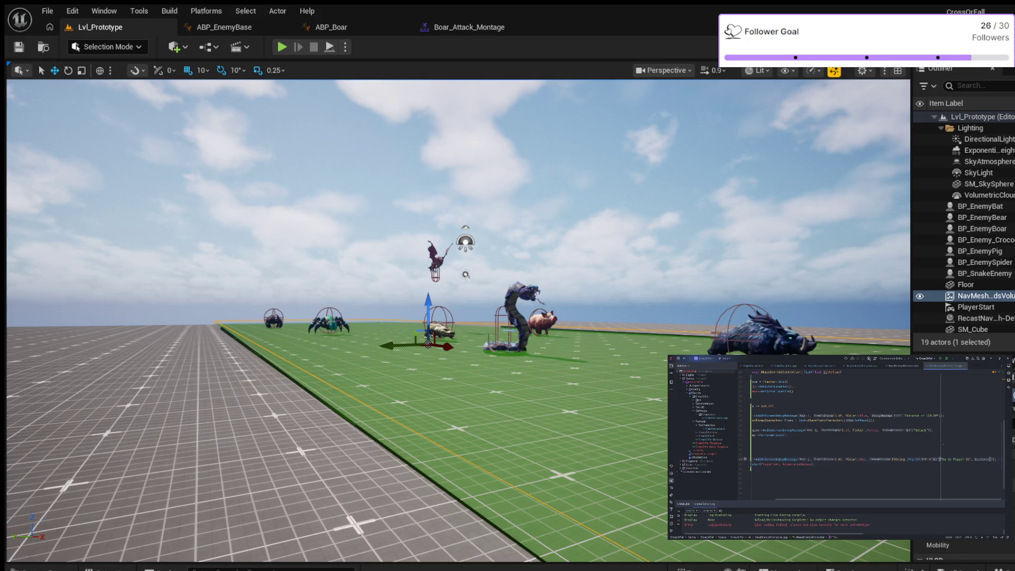
{"action": "scroll", "coordinate": [940, 459], "scroll_direction": "left", "scroll_amount": 2}
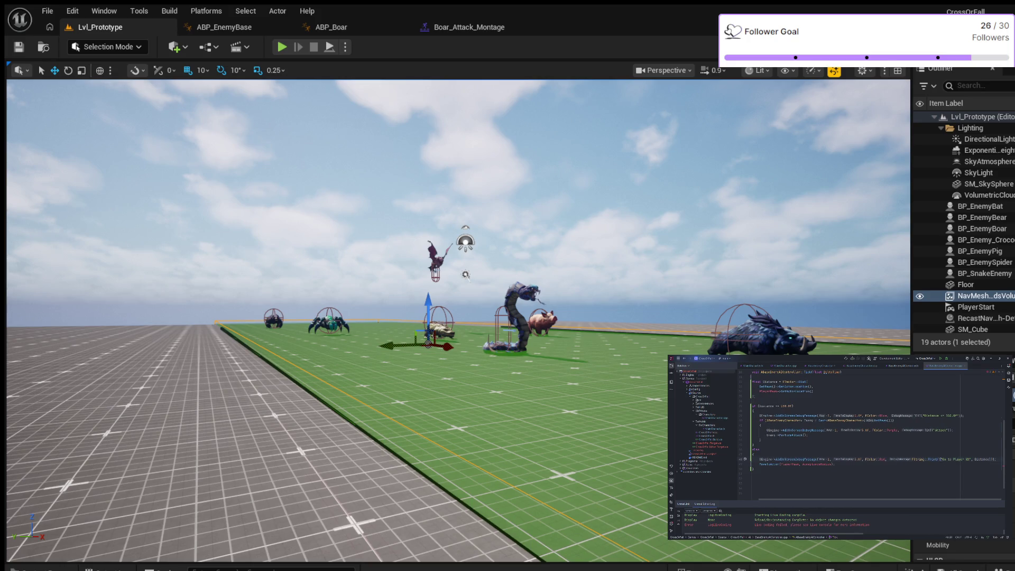
{"action": "left_click_drag", "start_coordinate": [939, 500], "coordinate": [947, 499]}
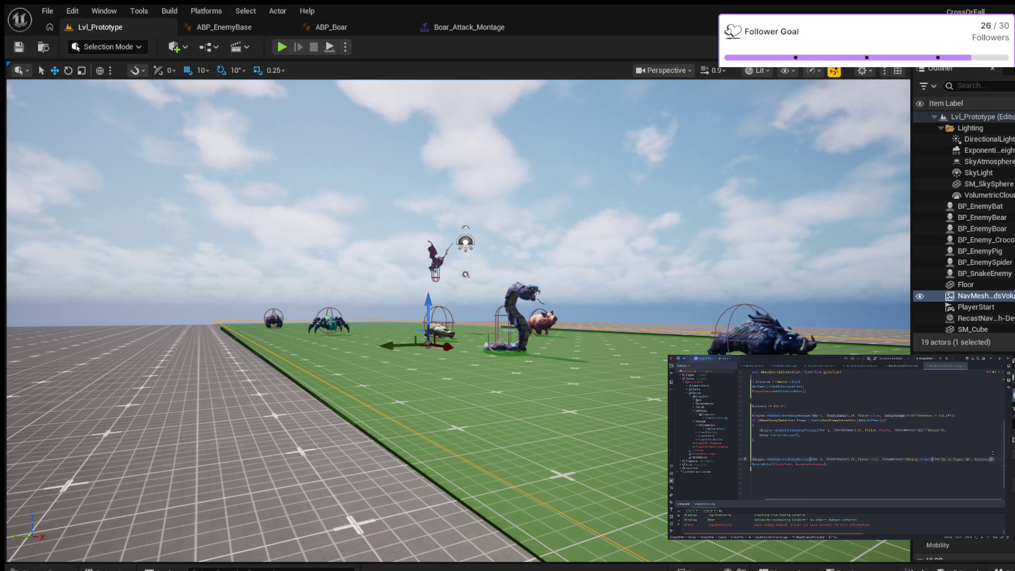
{"action": "scroll", "coordinate": [873, 423], "scroll_direction": "left", "scroll_amount": 1}
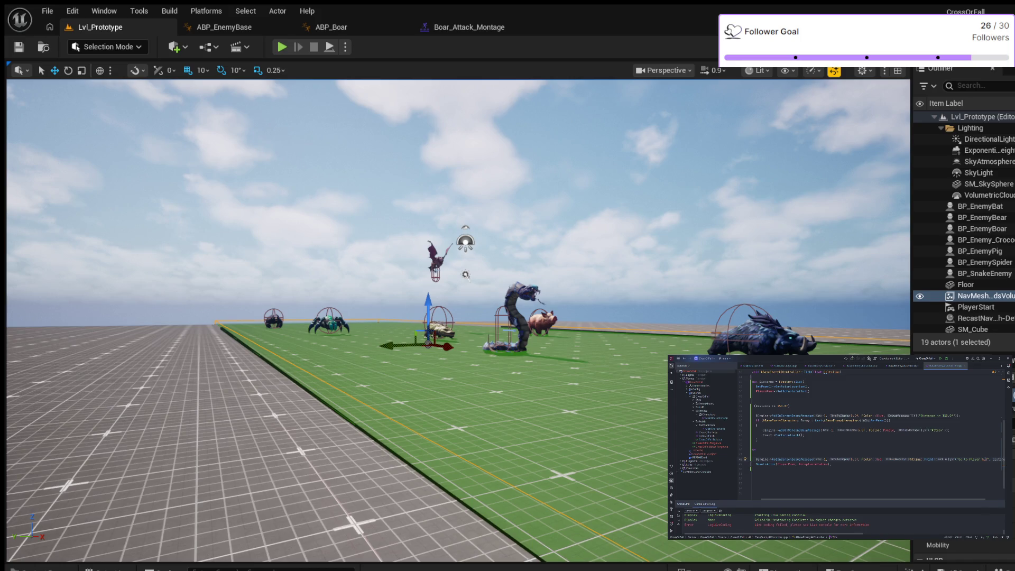
Complete the Go to Player format specifier as %f and run another Live Coding compile
{"action": "type", "text": "f"}
{"action": "key", "text": "ctrl+alt+F11"}
{"action": "left_click_drag", "start_coordinate": [910, 500], "coordinate": [932, 499]}
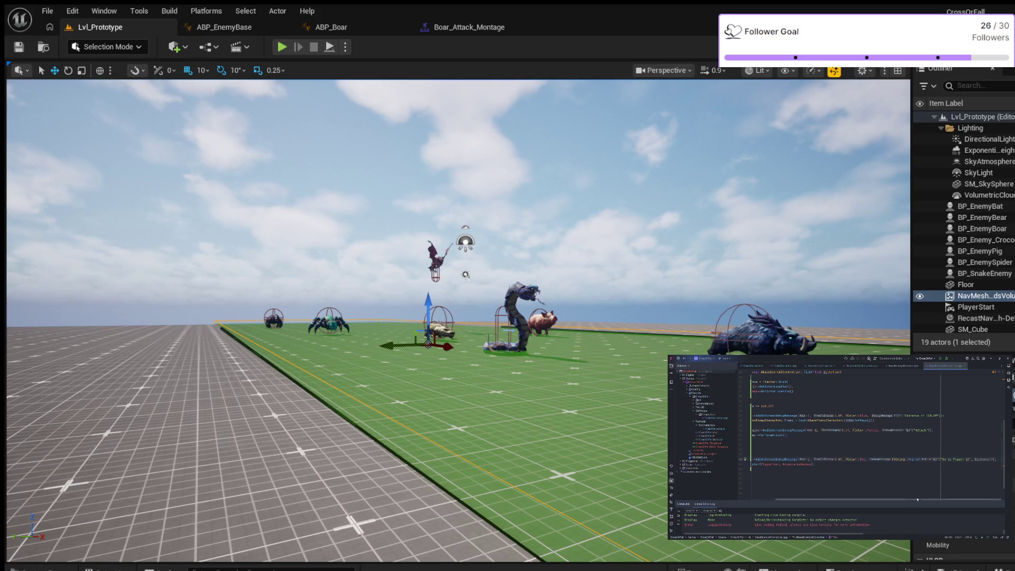
{"action": "scroll", "coordinate": [781, 525], "scroll_direction": "up", "scroll_amount": 1}
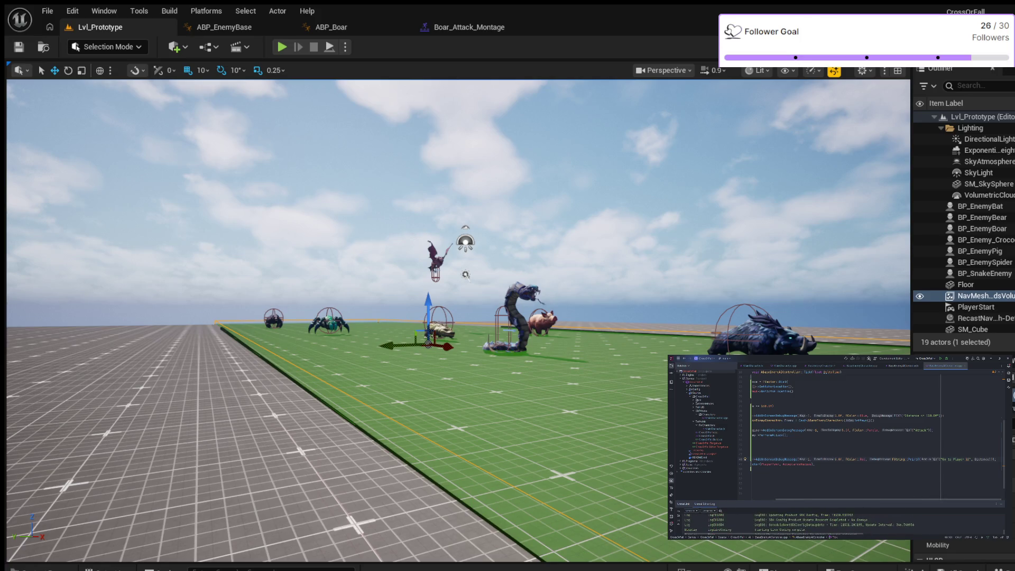
Check the compile output, then collapse the Solution Explorer so the code spans full width
{"action": "scroll", "coordinate": [845, 506], "scroll_direction": "down", "scroll_amount": 1}
{"action": "left_click_drag", "start_coordinate": [838, 500], "coordinate": [872, 501]}
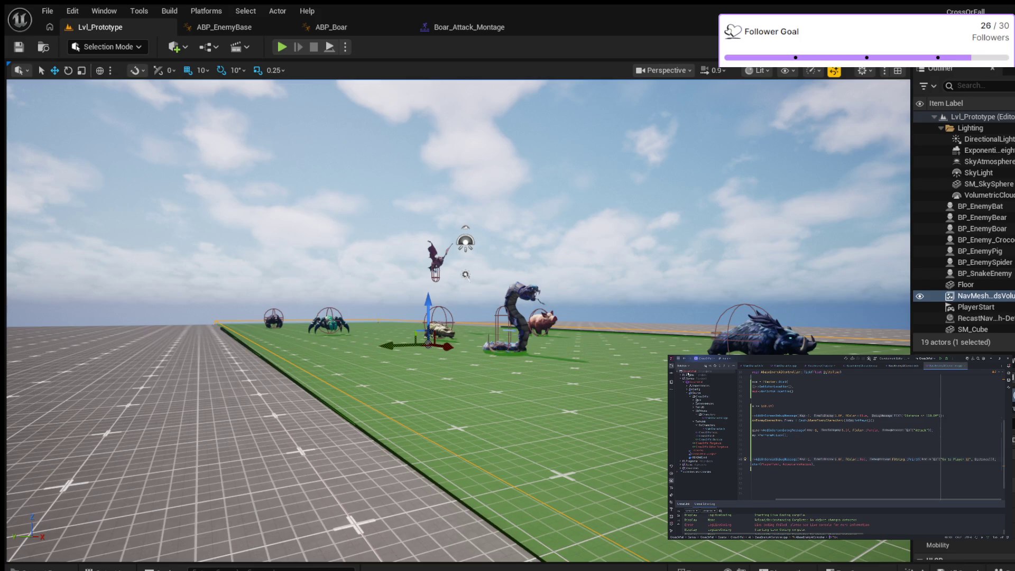
{"action": "key", "text": "alt+1"}
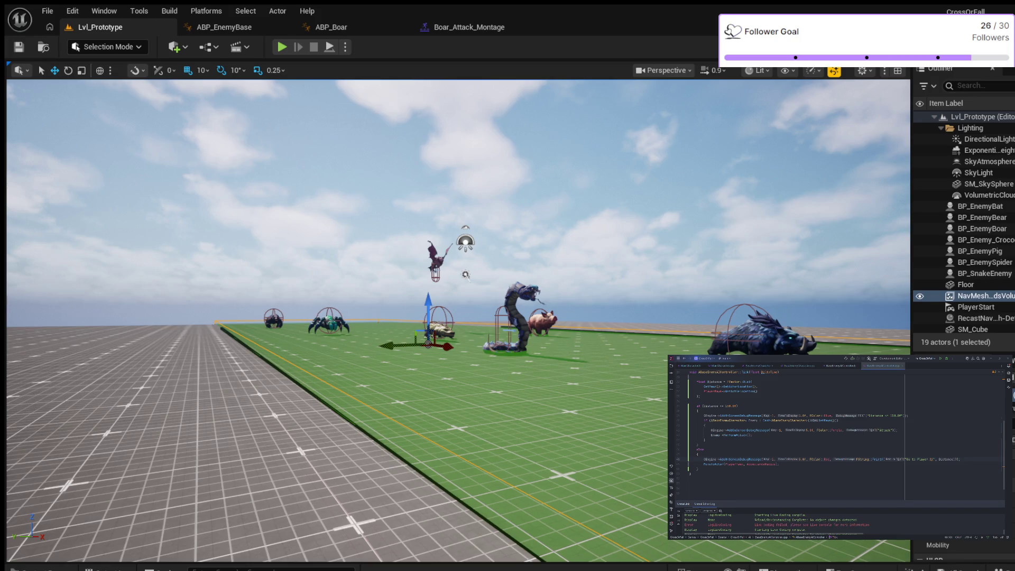
Pass Distance as the Go to Player message argument, show the navigation mesh, and start Play-in-Editor
{"action": "left_click", "coordinate": [938, 459]}
{"action": "key", "text": "BackSpace"}
{"action": "key", "text": "BackSpace"}
{"action": "key", "text": "BackSpace"}
{"action": "key", "text": "BackSpace"}
{"action": "key", "text": "BackSpace"}
{"action": "key", "text": "BackSpace"}
{"action": "type", "text": "Distance"}
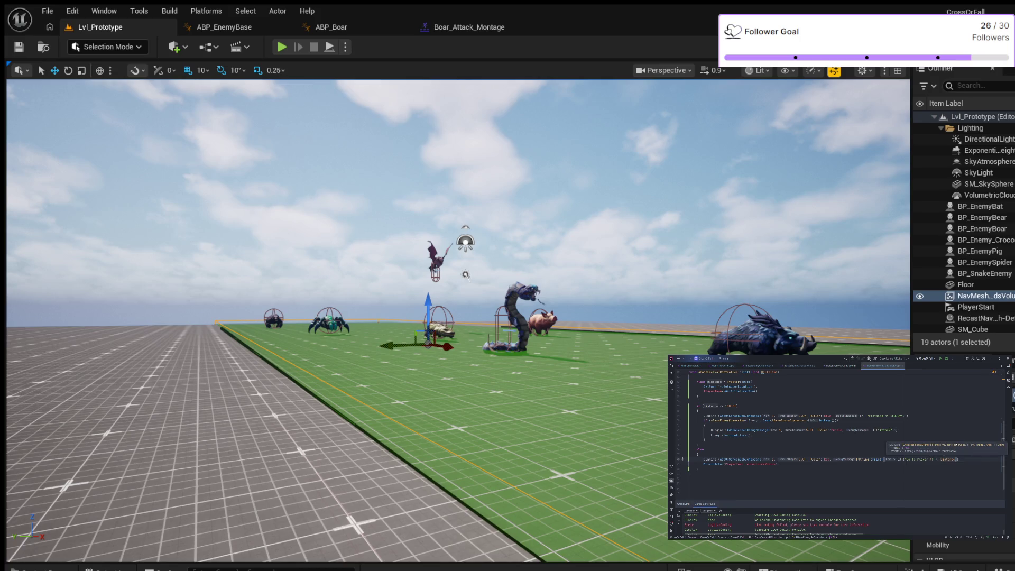
{"action": "type", "text": ";"}
{"action": "key", "text": "Down"}
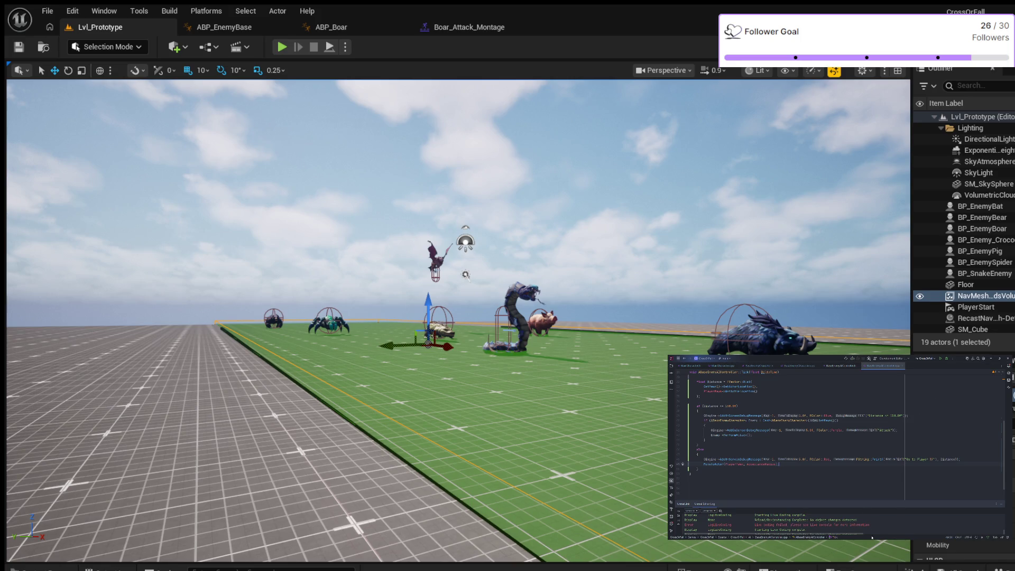
{"action": "key", "text": "p"}
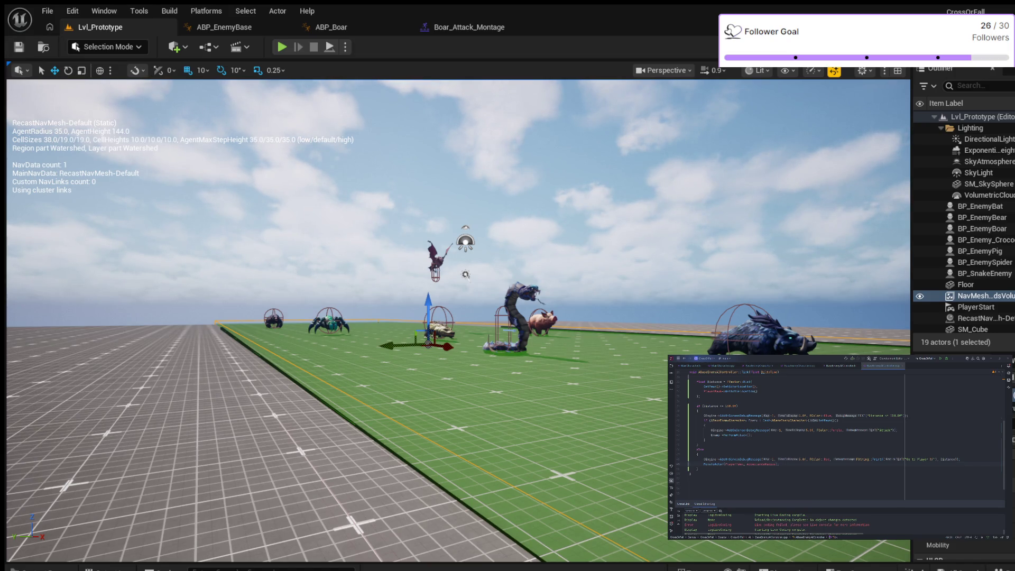
{"action": "left_click", "coordinate": [282, 47]}
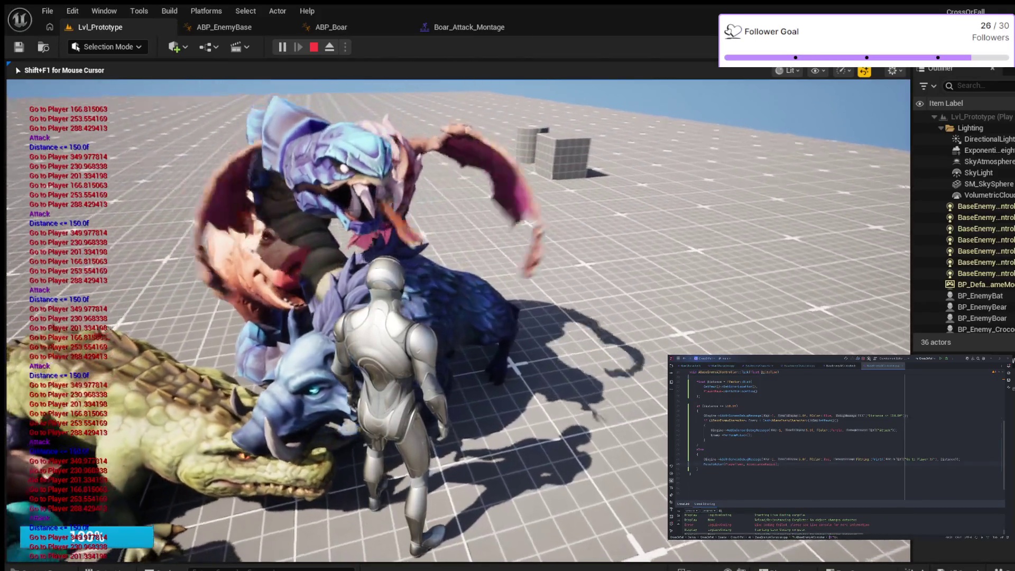
Stop the play session with Esc and scroll up toward the Tick function
{"action": "key", "text": "Escape"}
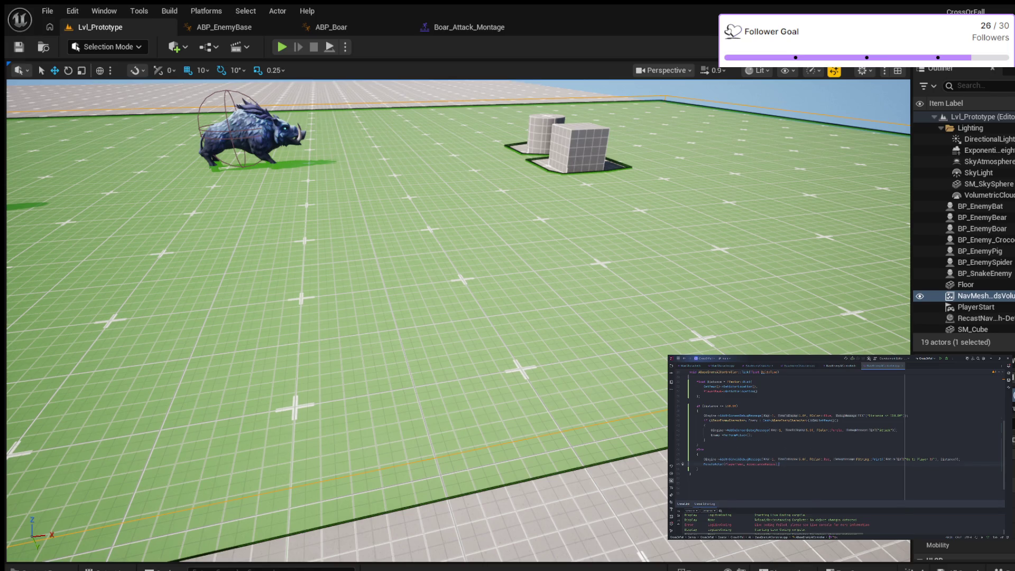
{"action": "scroll", "coordinate": [750, 440], "scroll_direction": "up", "scroll_amount": 3}
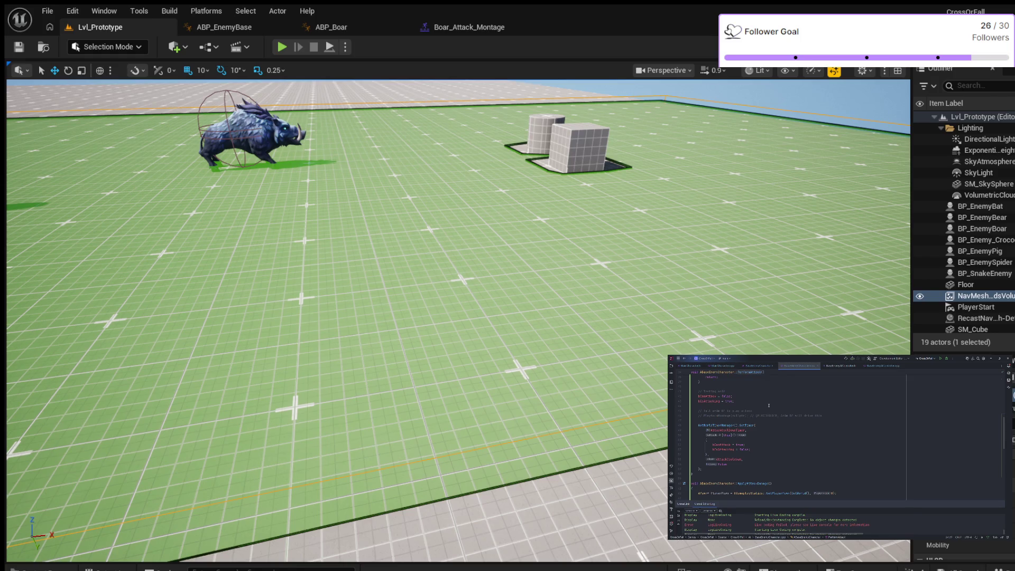
Switch from the header to the AI controller .cpp file and bring its Tick code into view
{"action": "scroll", "coordinate": [769, 410], "scroll_direction": "up", "scroll_amount": 10}
{"action": "scroll", "coordinate": [778, 415], "scroll_direction": "up", "scroll_amount": 2}
{"action": "scroll", "coordinate": [779, 416], "scroll_direction": "down", "scroll_amount": 2}
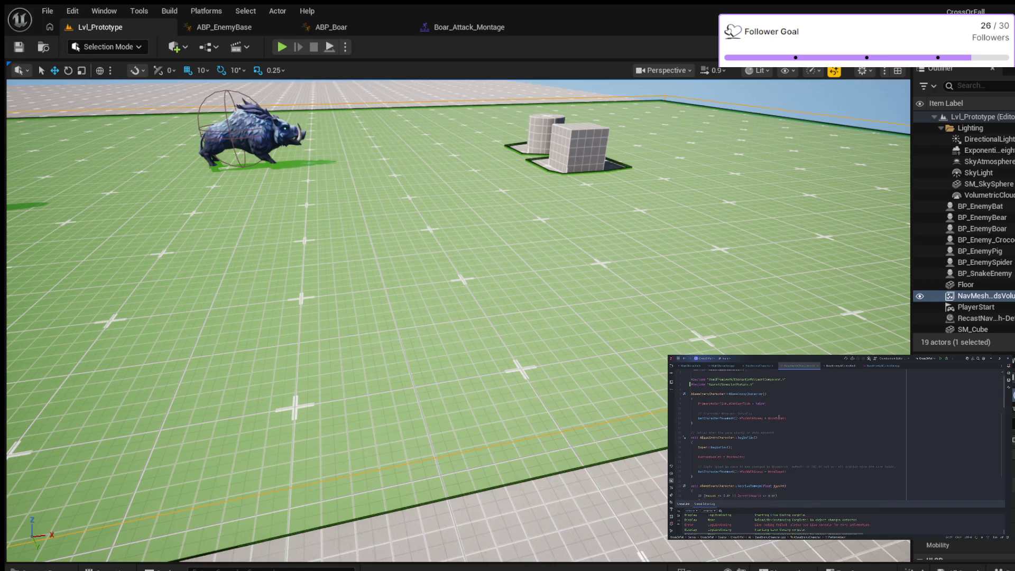
{"action": "scroll", "coordinate": [779, 415], "scroll_direction": "down", "scroll_amount": 2}
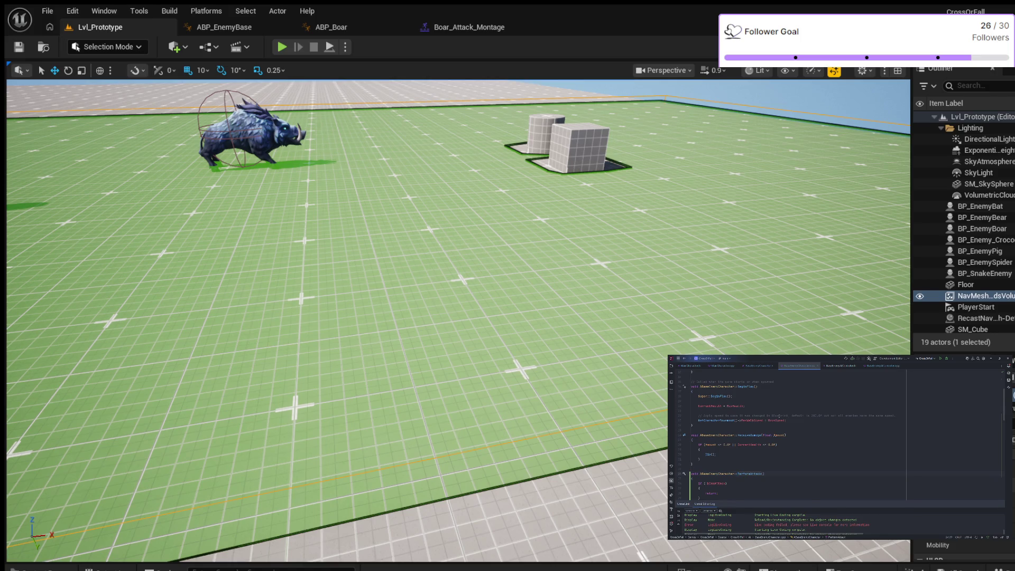
{"action": "scroll", "coordinate": [780, 416], "scroll_direction": "up", "scroll_amount": 3}
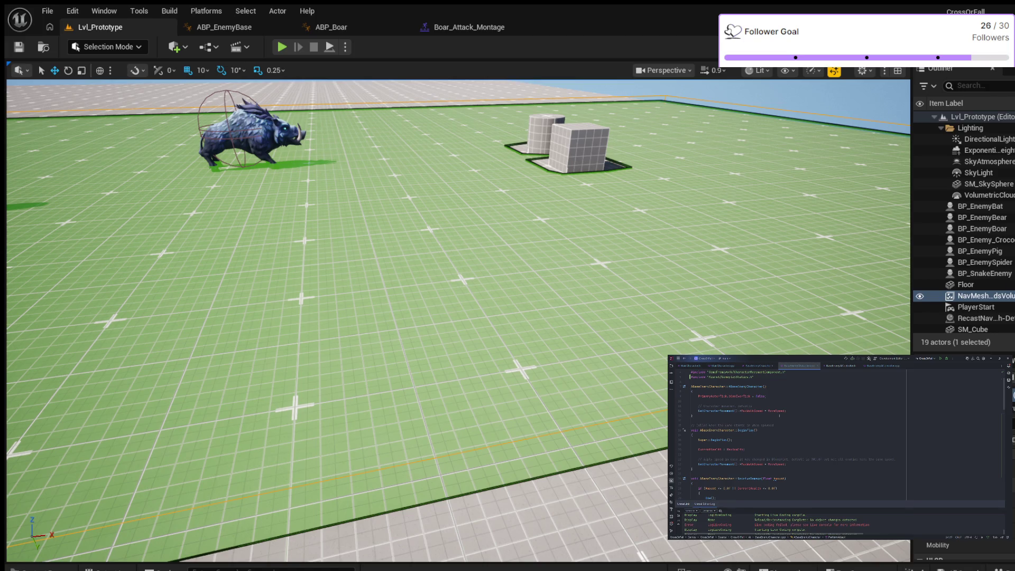
{"action": "scroll", "coordinate": [780, 415], "scroll_direction": "up", "scroll_amount": 1}
{"action": "scroll", "coordinate": [780, 415], "scroll_direction": "down", "scroll_amount": 3}
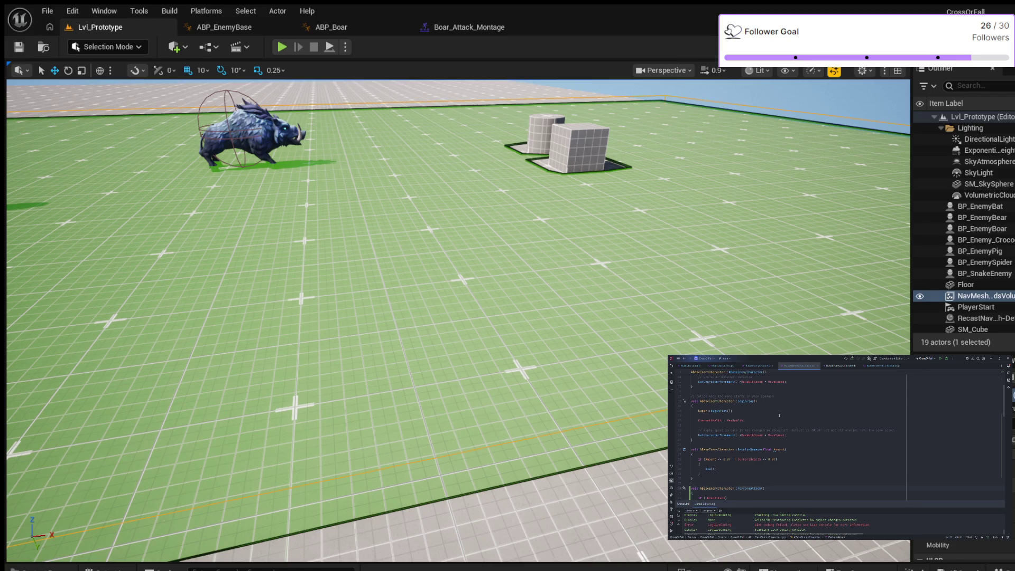
{"action": "scroll", "coordinate": [779, 416], "scroll_direction": "down", "scroll_amount": 2}
{"action": "scroll", "coordinate": [779, 414], "scroll_direction": "down", "scroll_amount": 3}
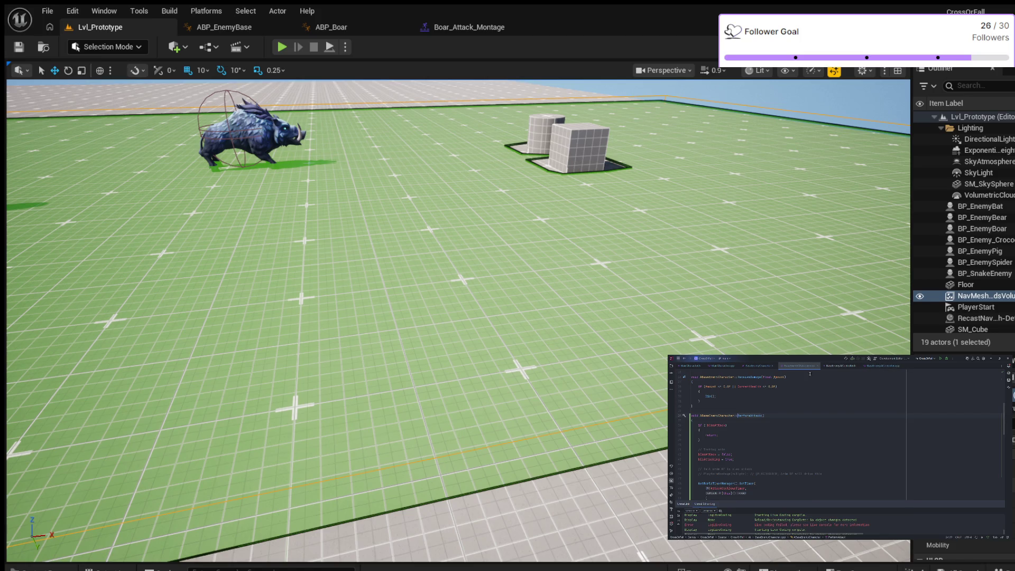
{"action": "left_click", "coordinate": [759, 366]}
{"action": "left_click", "coordinate": [807, 366]}
{"action": "left_click", "coordinate": [883, 366]}
Remove the else-branch debug message, comment out the in-range one, then open BaseEnemyCharacter.cpp
{"action": "scroll", "coordinate": [846, 434], "scroll_direction": "down", "scroll_amount": 2}
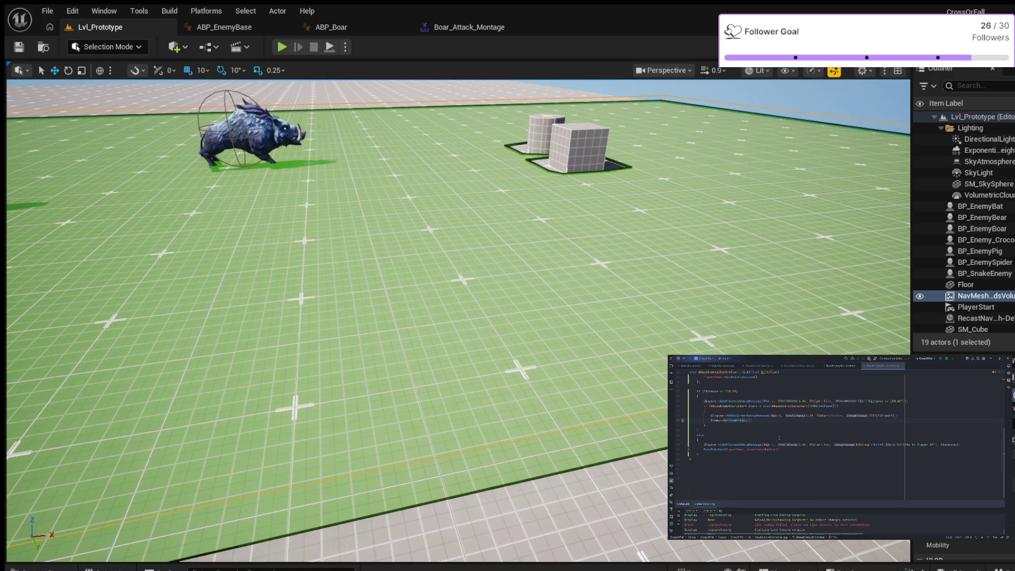
{"action": "left_click", "coordinate": [736, 445]}
{"action": "key", "text": "ctrl+x"}
{"action": "left_click", "coordinate": [703, 401]}
{"action": "key", "text": "ctrl+x"}
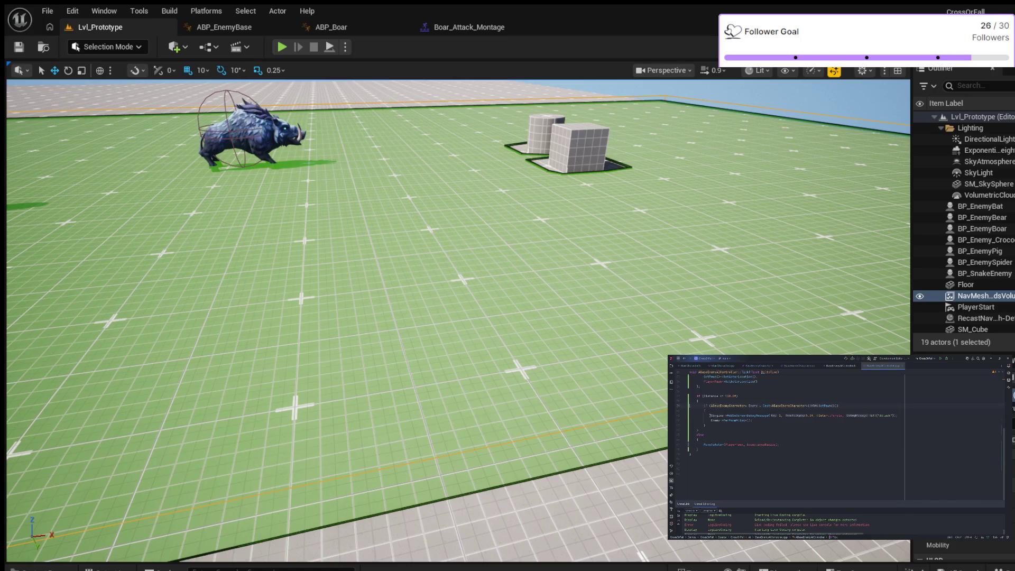
{"action": "key", "text": "ctrl+slash"}
{"action": "left_click", "coordinate": [798, 365]}
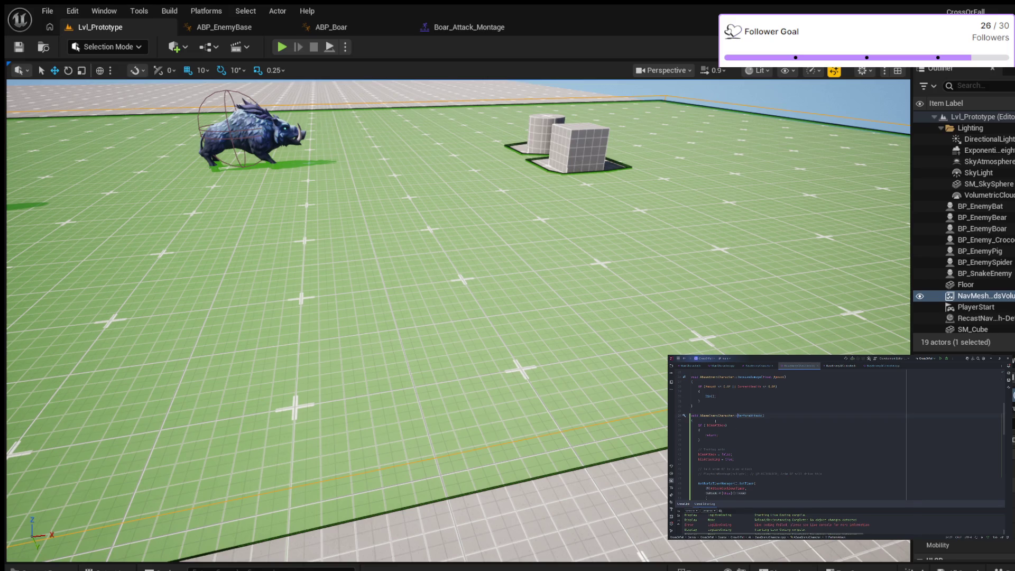
Paste the AddOnScreenDebugMessage line below bIsAttacking = true in PerformAttack
{"action": "scroll", "coordinate": [846, 434], "scroll_direction": "down", "scroll_amount": 6}
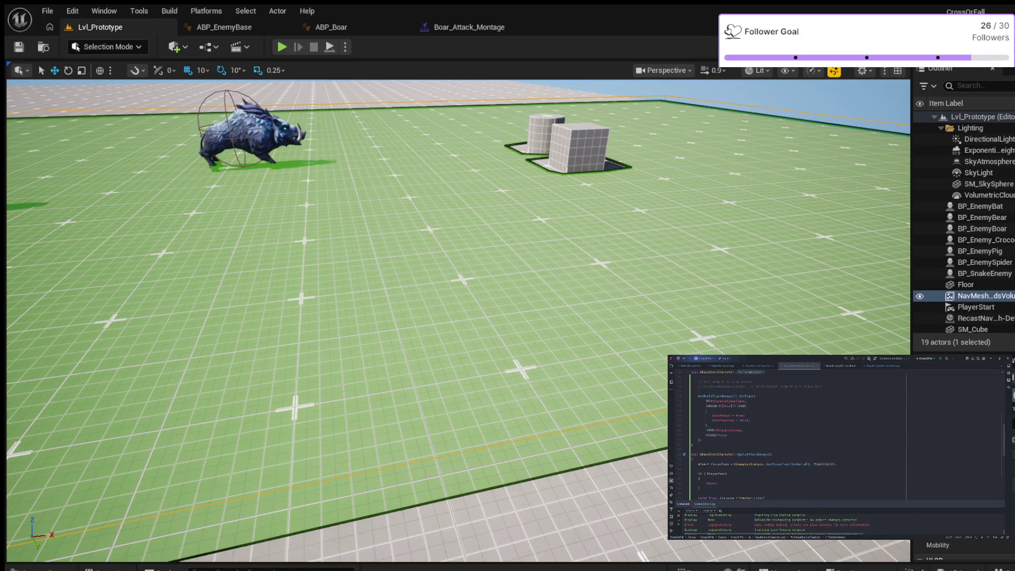
{"action": "scroll", "coordinate": [835, 433], "scroll_direction": "down", "scroll_amount": 2}
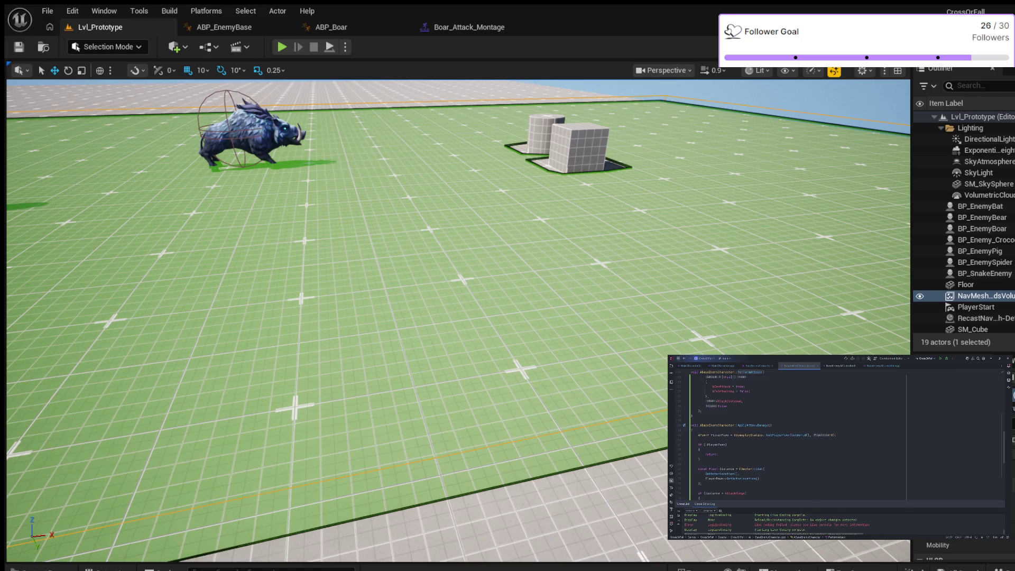
{"action": "scroll", "coordinate": [843, 437], "scroll_direction": "down", "scroll_amount": 3}
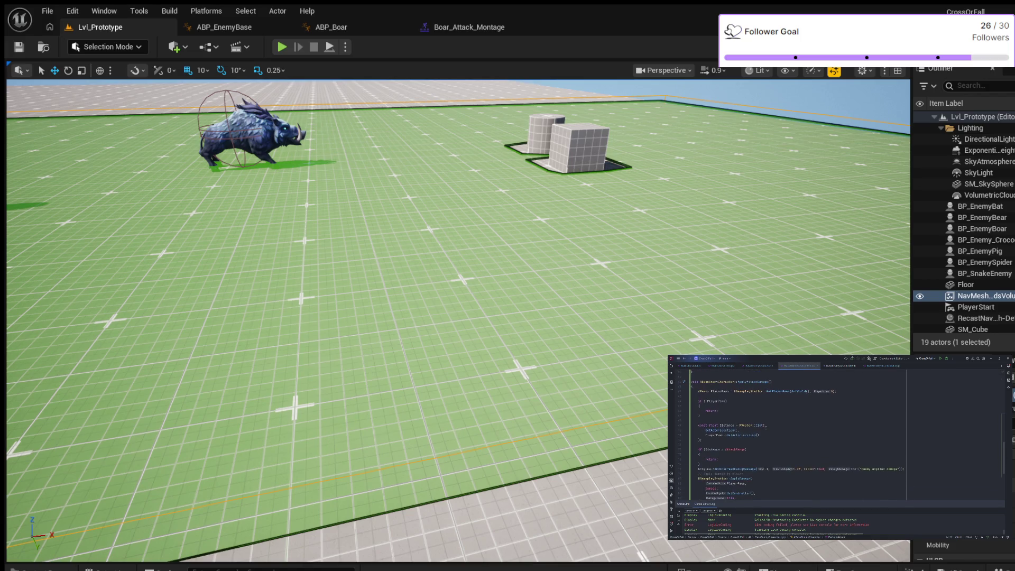
{"action": "scroll", "coordinate": [796, 434], "scroll_direction": "up", "scroll_amount": 6}
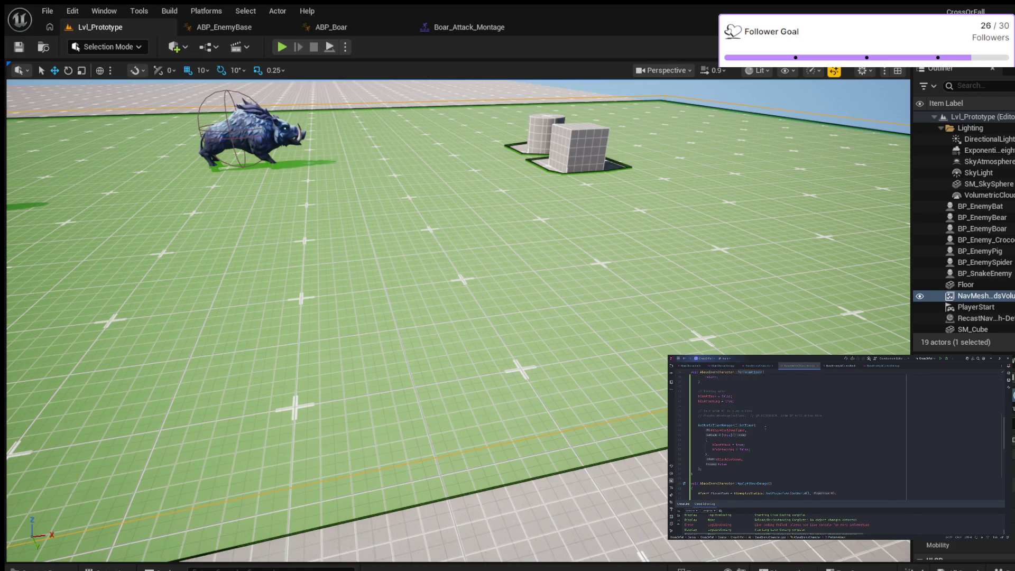
{"action": "scroll", "coordinate": [797, 435], "scroll_direction": "up", "scroll_amount": 1}
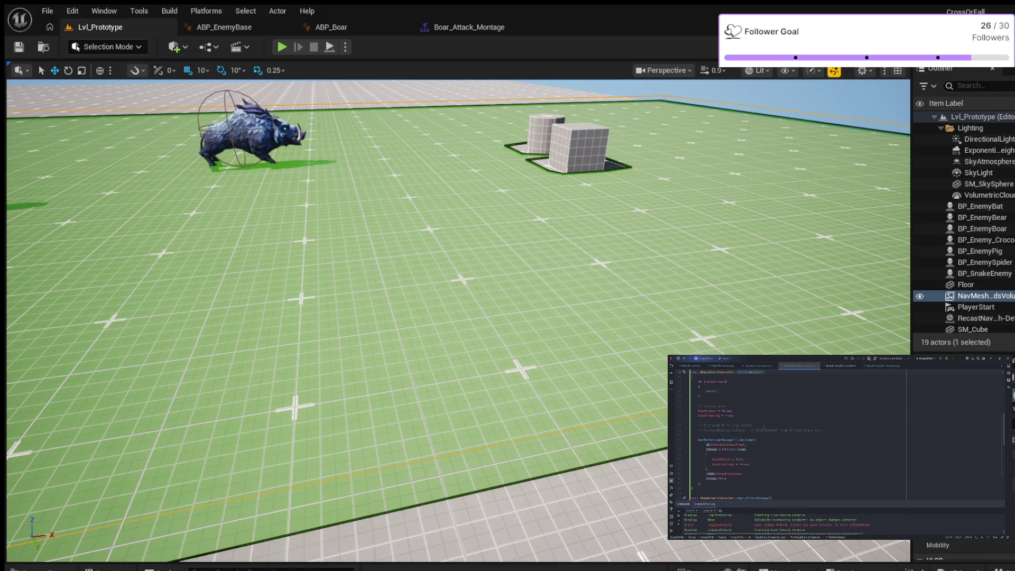
{"action": "scroll", "coordinate": [744, 428], "scroll_direction": "up", "scroll_amount": 1}
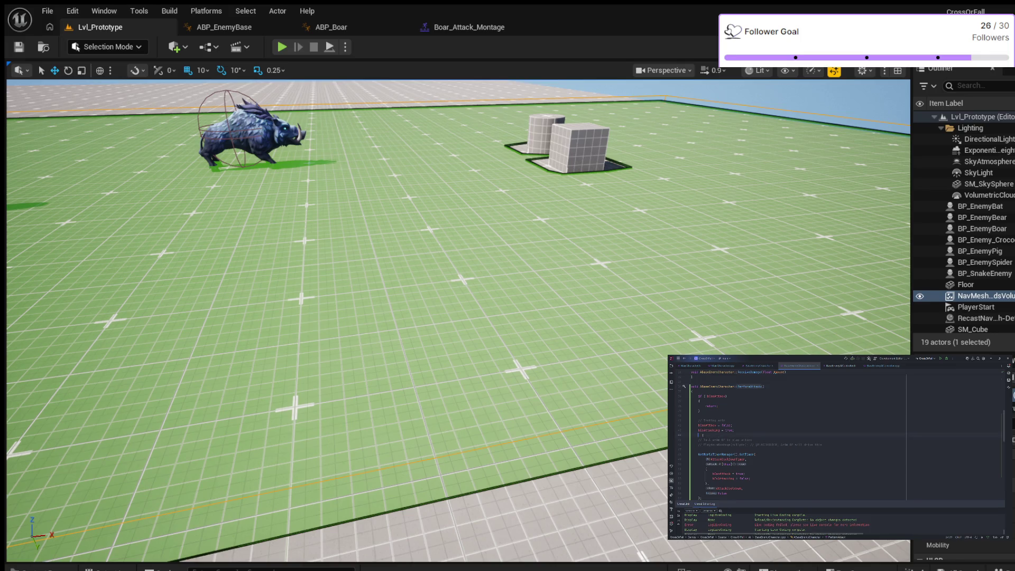
{"action": "scroll", "coordinate": [750, 429], "scroll_direction": "down", "scroll_amount": 1}
{"action": "key", "text": "ctrl+v"}
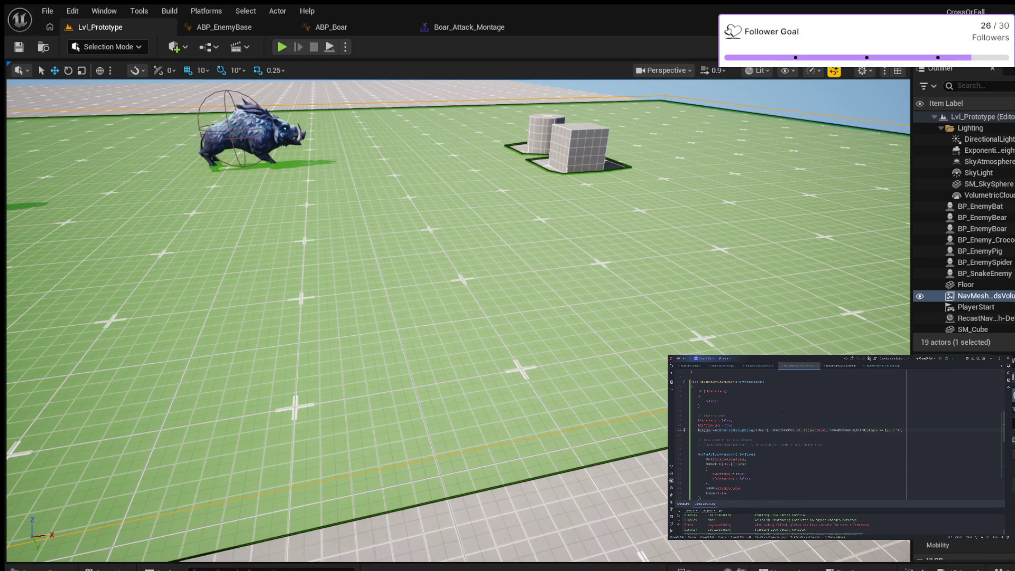
Replace the pasted message's Distance <= 150.0 text with PerformAttack
{"action": "double_click", "coordinate": [750, 381]}
{"action": "left_click_drag", "start_coordinate": [896, 430], "coordinate": [864, 430]}
{"action": "key", "text": "ctrl+v"}
{"action": "left_click", "coordinate": [692, 410]}
Play the level, walk toward the enemies to see PerformAttack messages, then stop
{"action": "key", "text": "alt+p"}
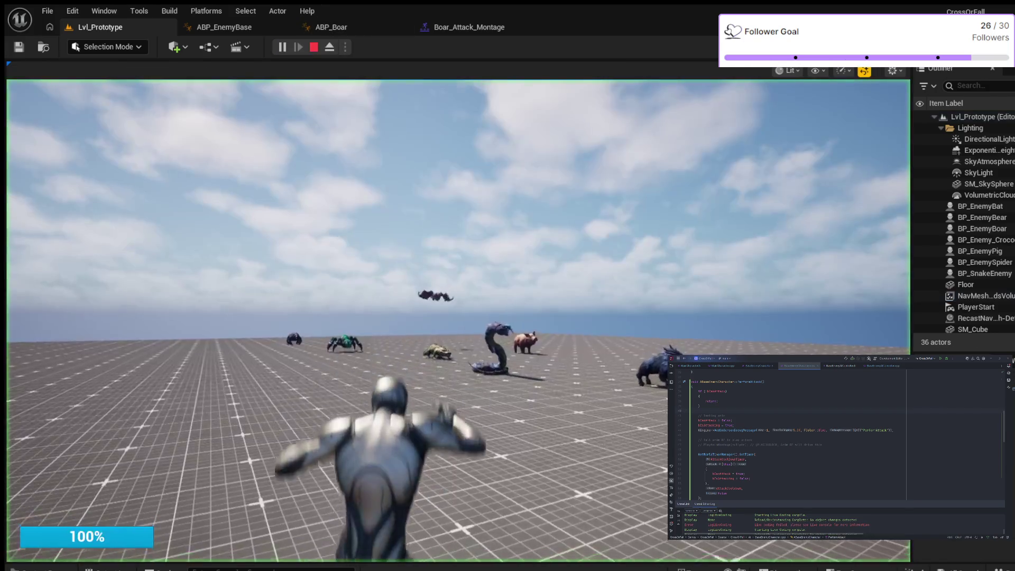
{"action": "key", "text": "w"}
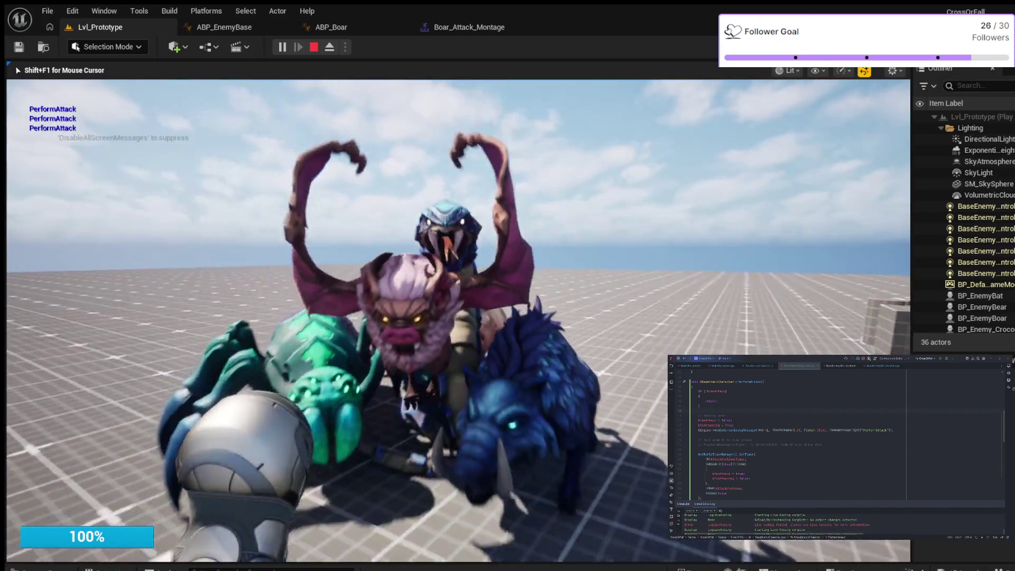
{"action": "key", "text": "Escape"}
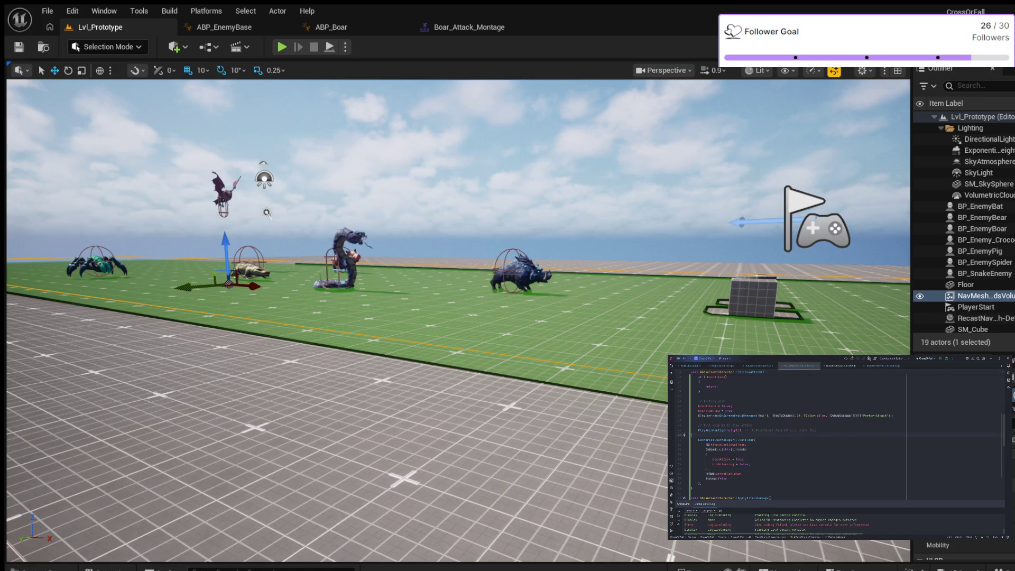
Play-test the level, walking toward the enemies with the navigation mesh overlay shown, then stop
{"action": "key", "text": "alt+p"}
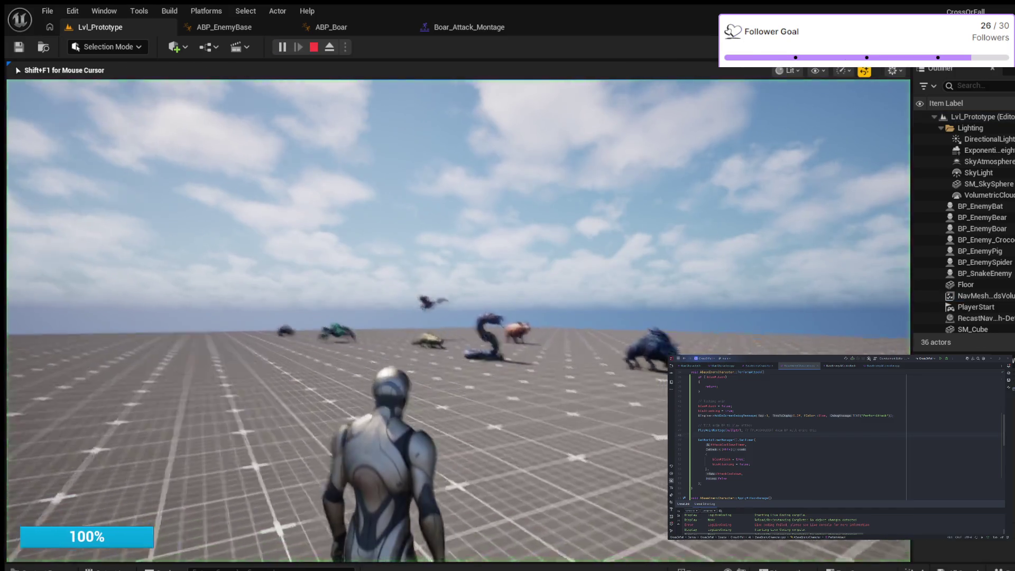
{"action": "key", "text": "w"}
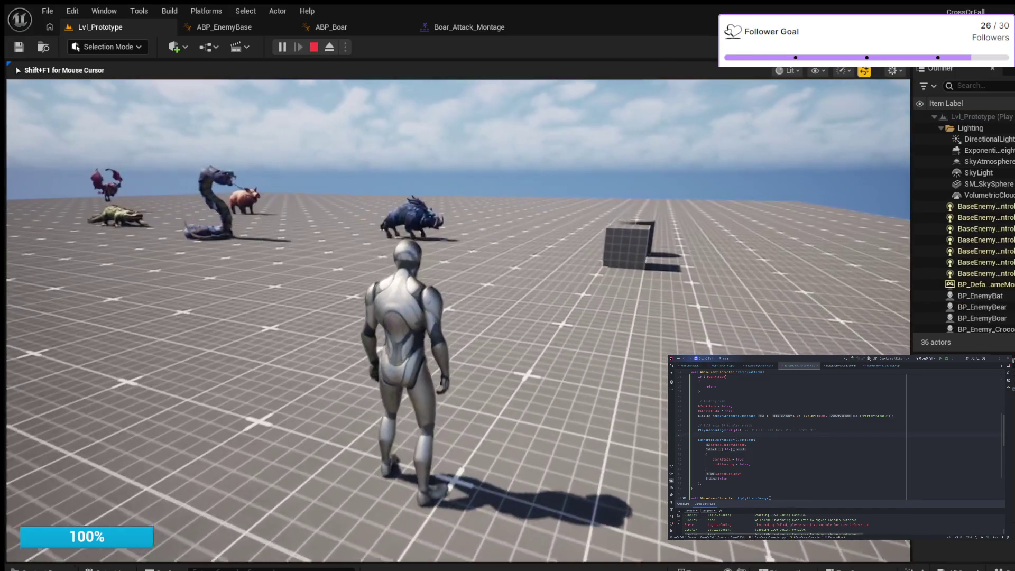
{"action": "key", "text": "p"}
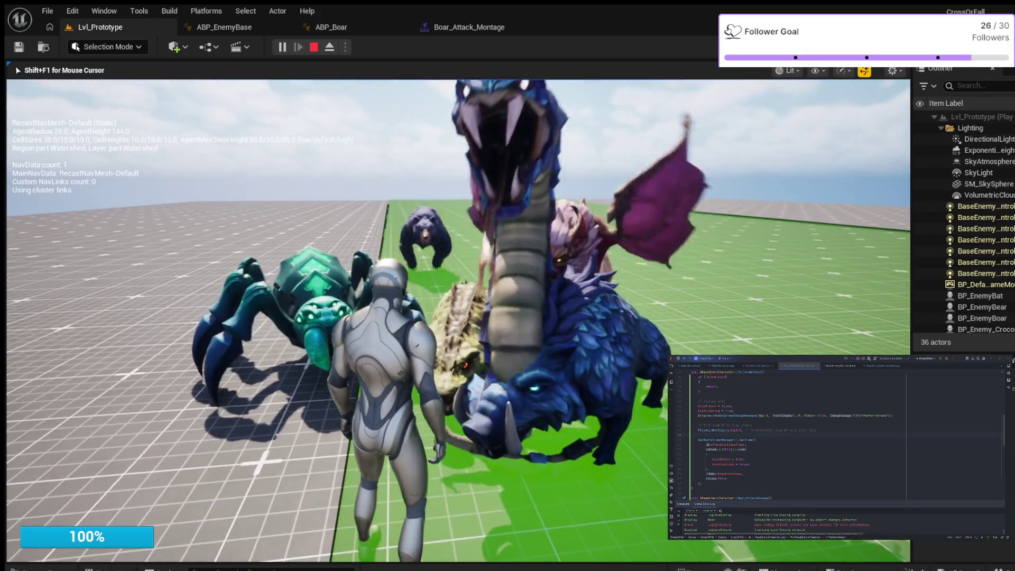
{"action": "key", "text": "Escape"}
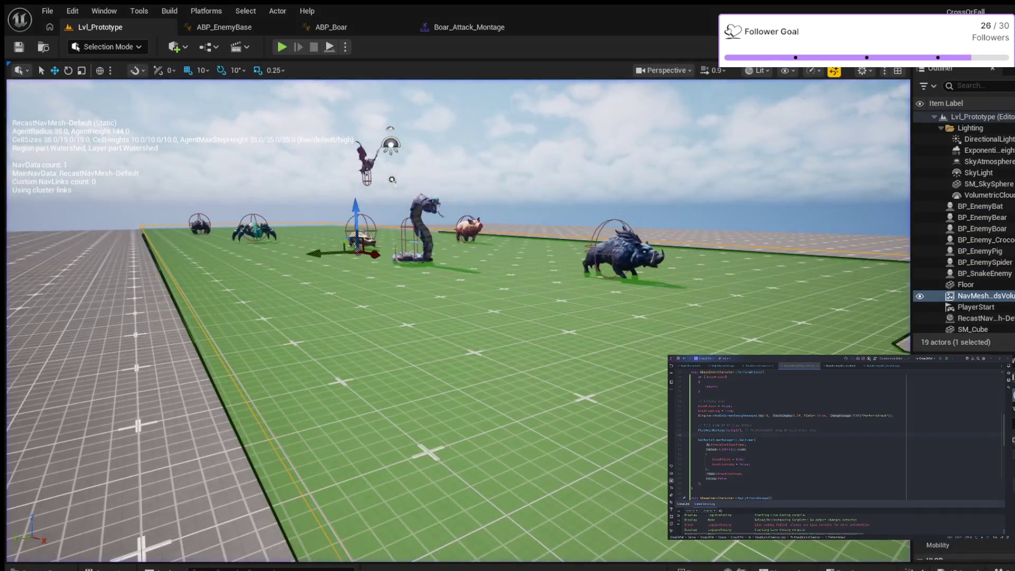
Hide the navigation mesh, play-test again walking toward the enemies, then end the session
{"action": "key", "text": "p"}
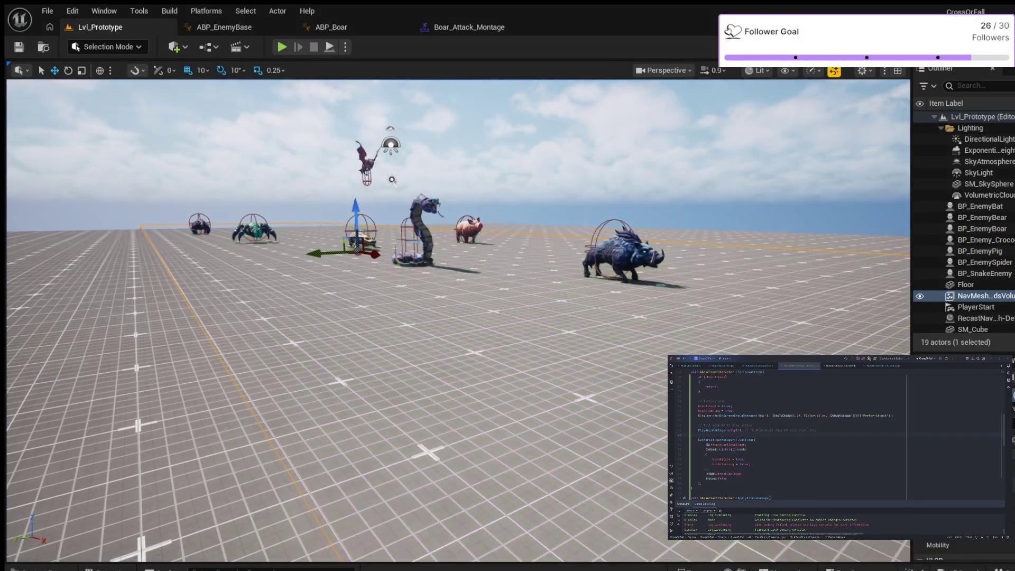
{"action": "key", "text": "alt+p"}
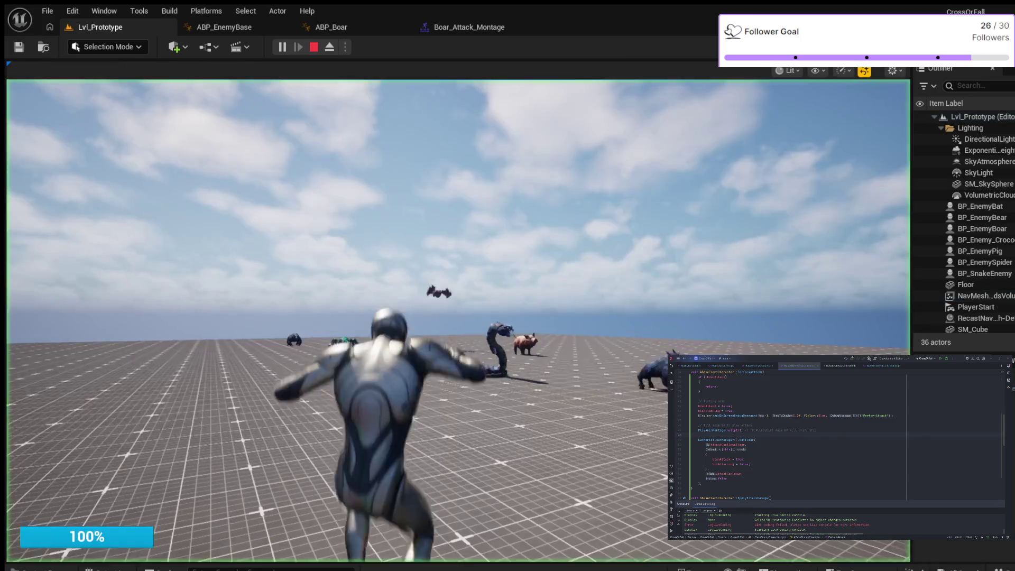
{"action": "key", "text": "w"}
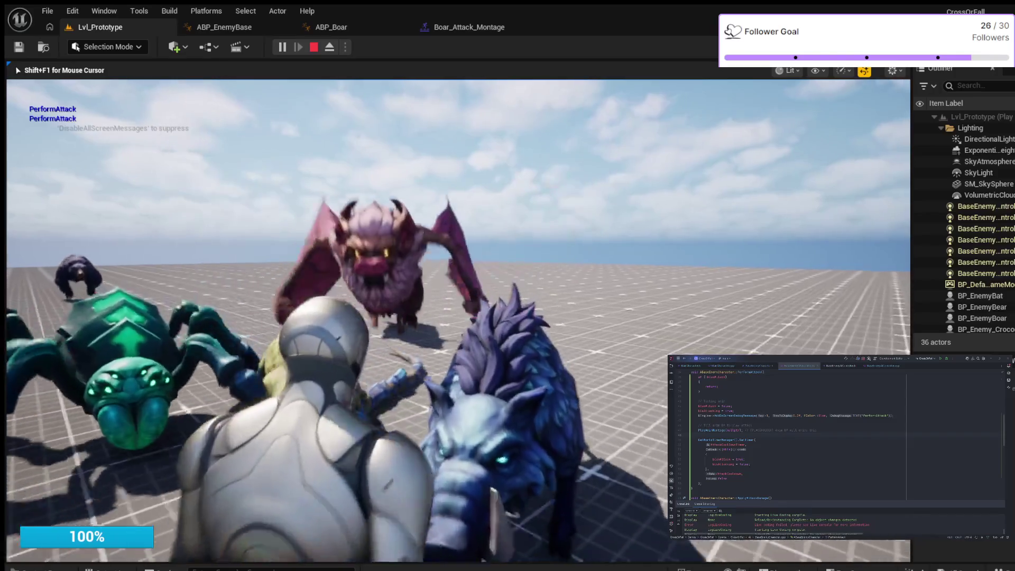
{"action": "key", "text": "Escape"}
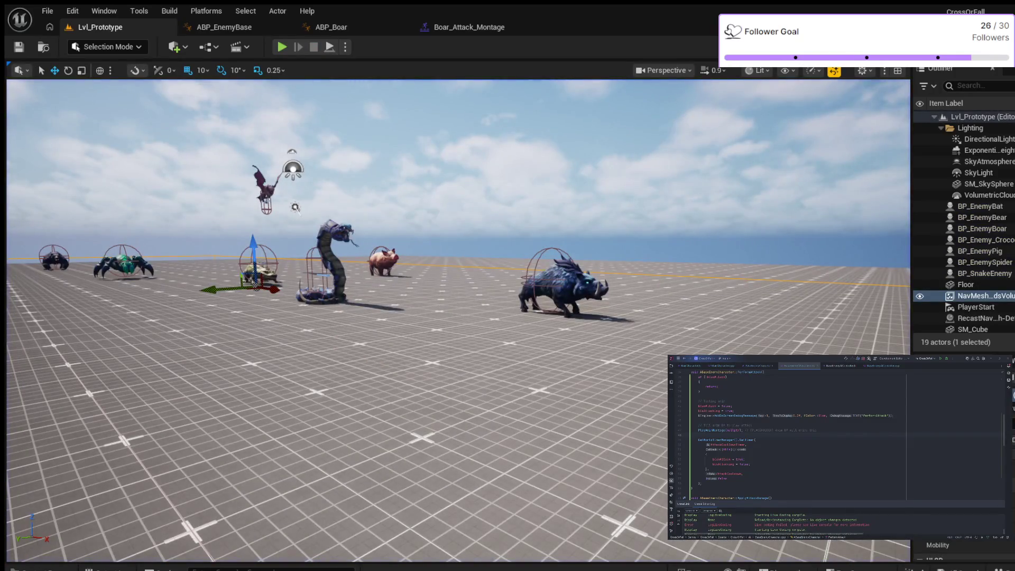
{"action": "left_click", "coordinate": [331, 27]}
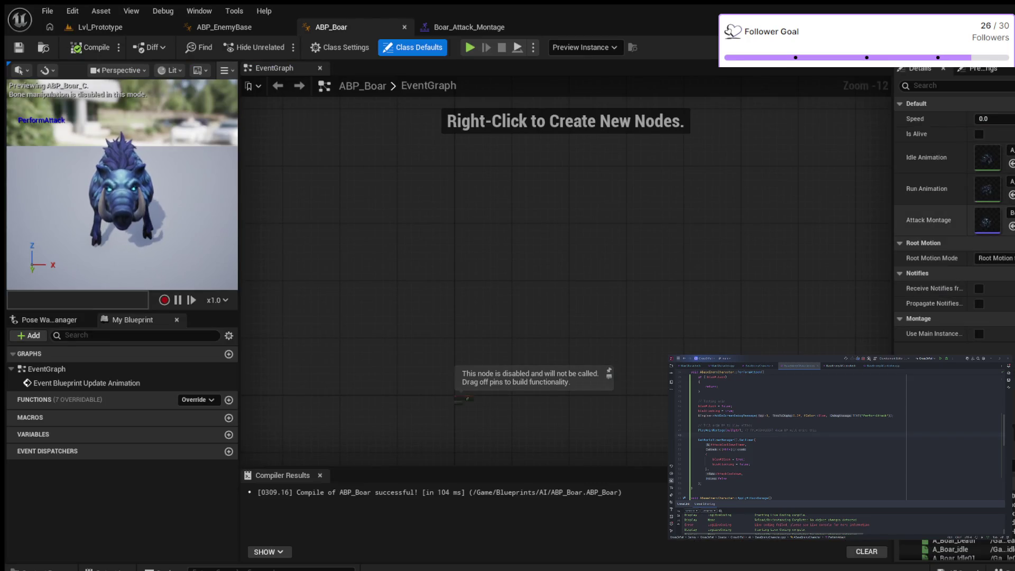
Clear ABP_Boar's Attack Montage default to None and recompile the blueprint
{"action": "left_click", "coordinate": [1012, 219]}
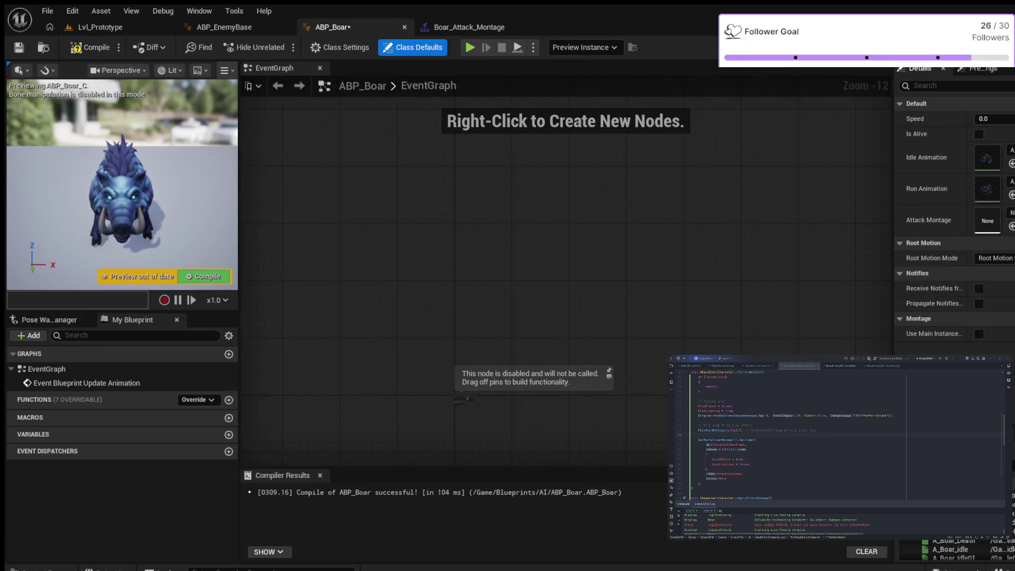
{"action": "key", "text": "F7"}
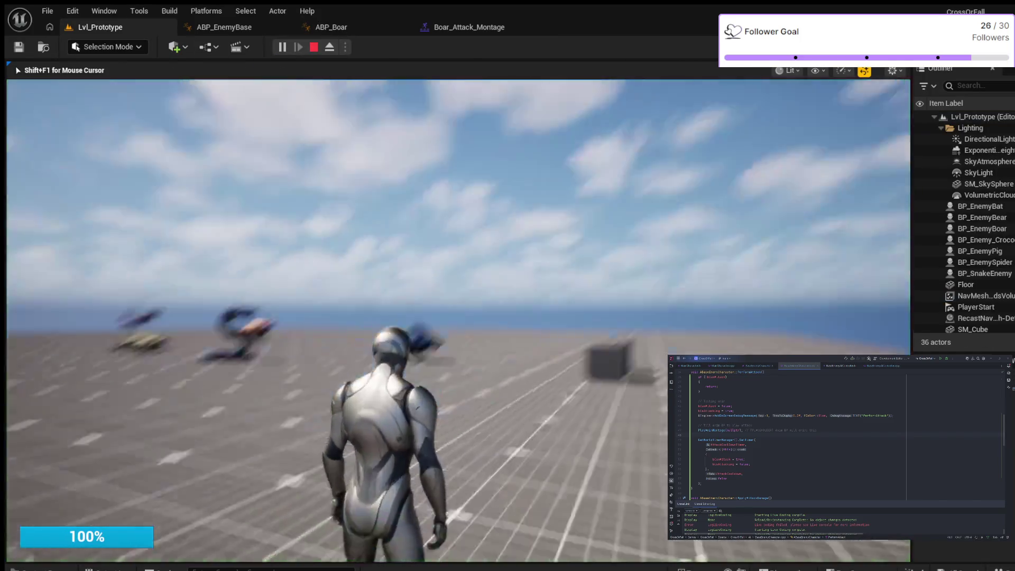
Walk the player forward while the enemies close in, then stop the play test
{"action": "key", "text": "w"}
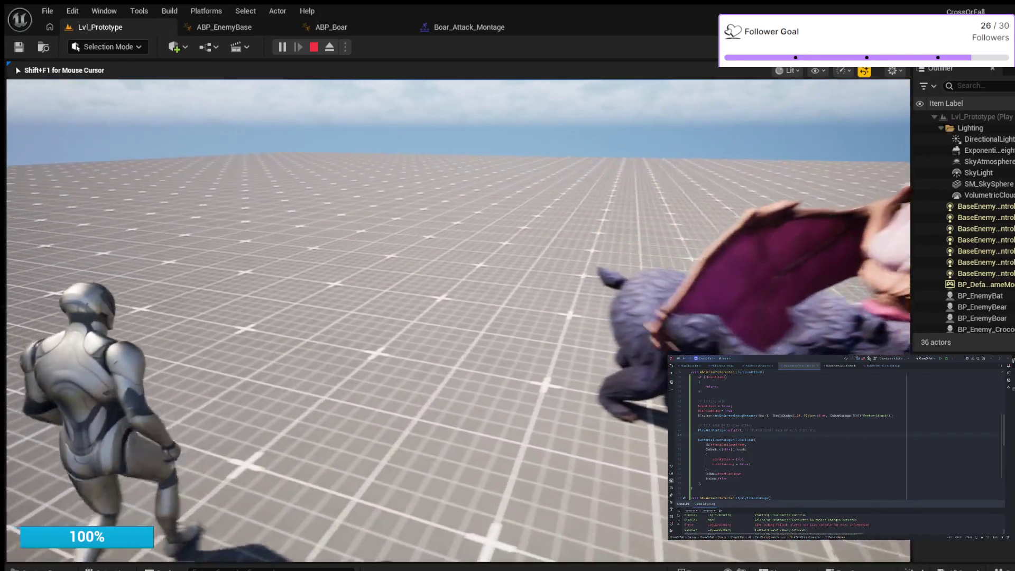
{"action": "key", "text": "Escape"}
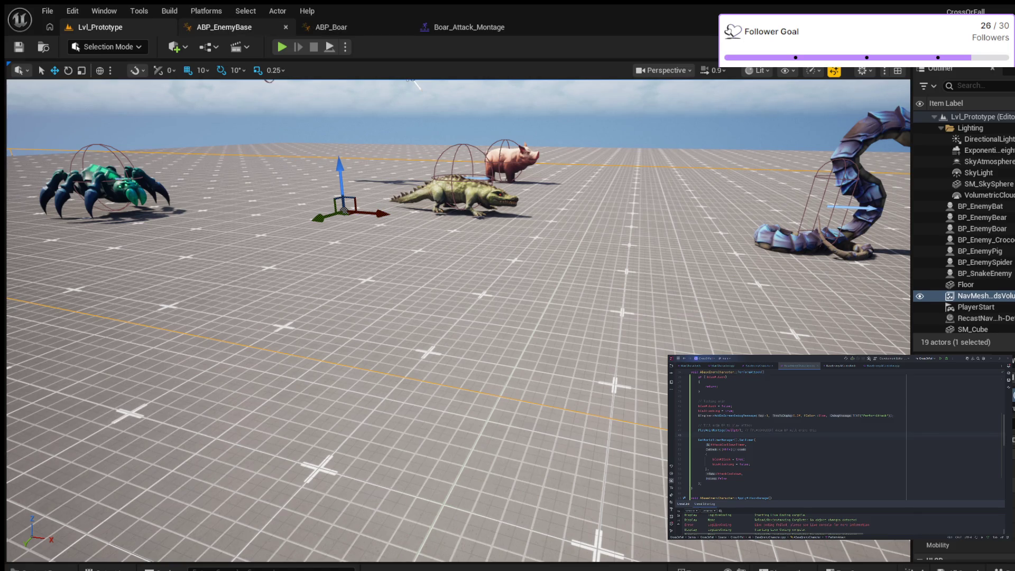
In ABP_EnemyBase's EventGraph, inspect the Montage Play, Is Attacking and Montage Is Playing logic
{"action": "left_click", "coordinate": [224, 27]}
{"action": "mouse_move", "coordinate": [363, 229]}
{"action": "left_mouse_down"}
{"action": "mouse_move", "coordinate": [516, 268]}
{"action": "mouse_move", "coordinate": [329, 245]}
{"action": "left_mouse_up"}
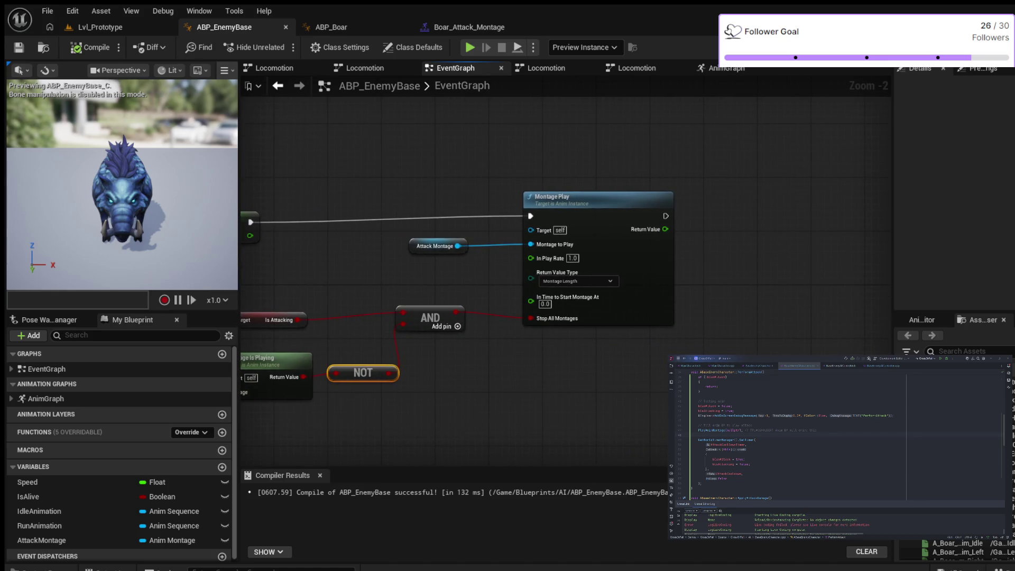
{"action": "scroll", "coordinate": [412, 229], "scroll_direction": "up", "scroll_amount": 2}
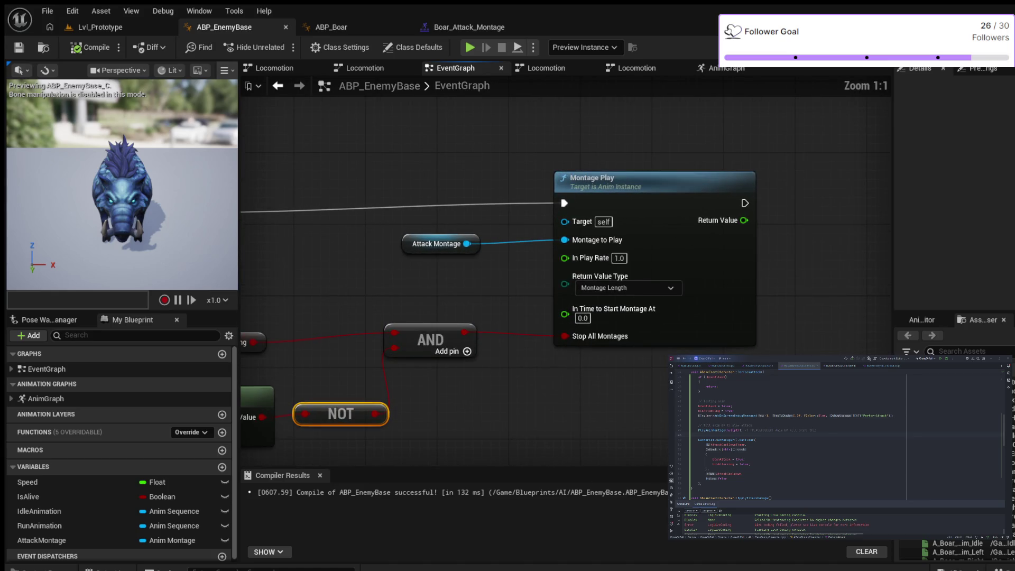
{"action": "scroll", "coordinate": [413, 229], "scroll_direction": "down", "scroll_amount": 2}
{"action": "scroll", "coordinate": [418, 264], "scroll_direction": "up", "scroll_amount": 2}
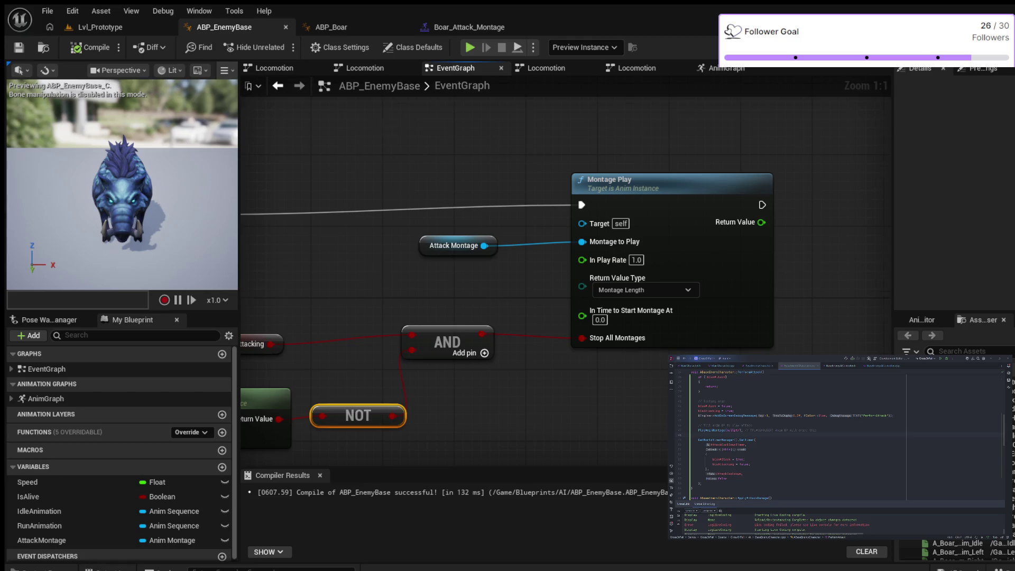
{"action": "scroll", "coordinate": [301, 248], "scroll_direction": "down", "scroll_amount": 1}
{"action": "mouse_move", "coordinate": [302, 248]}
{"action": "left_mouse_down"}
{"action": "mouse_move", "coordinate": [396, 256]}
{"action": "mouse_move", "coordinate": [399, 229]}
{"action": "mouse_move", "coordinate": [459, 214]}
{"action": "mouse_move", "coordinate": [692, 220]}
{"action": "mouse_move", "coordinate": [569, 233]}
{"action": "left_mouse_up"}
{"action": "scroll", "coordinate": [682, 225], "scroll_direction": "down", "scroll_amount": 2}
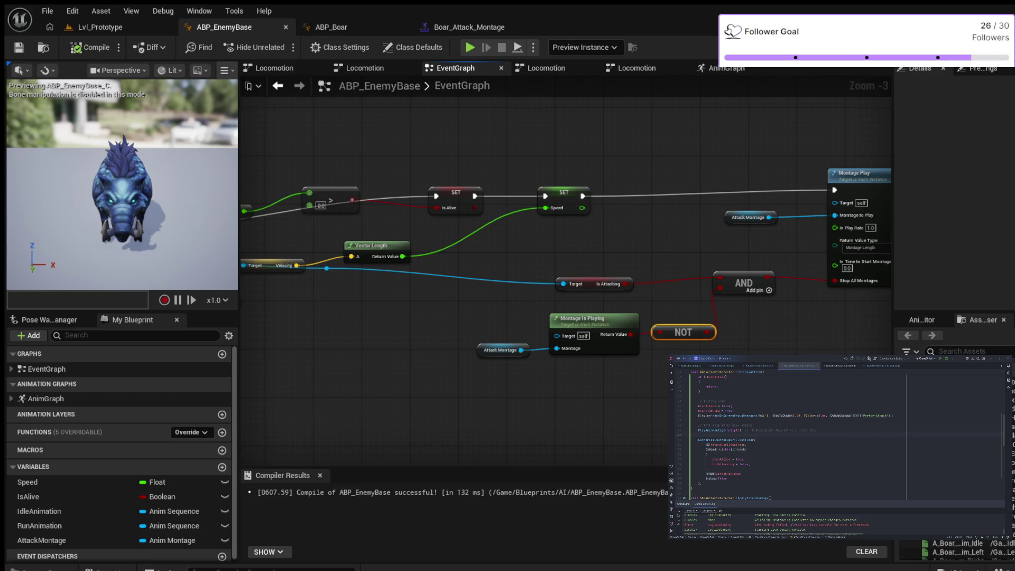
{"action": "scroll", "coordinate": [546, 236], "scroll_direction": "up", "scroll_amount": 2}
Inspect the Apply Attack Damage and Velocity getter nodes, then show the Locomotion state machine
{"action": "mouse_move", "coordinate": [546, 235]}
{"action": "left_mouse_down"}
{"action": "mouse_move", "coordinate": [523, 311]}
{"action": "mouse_move", "coordinate": [500, 236]}
{"action": "mouse_move", "coordinate": [664, 315]}
{"action": "left_mouse_up"}
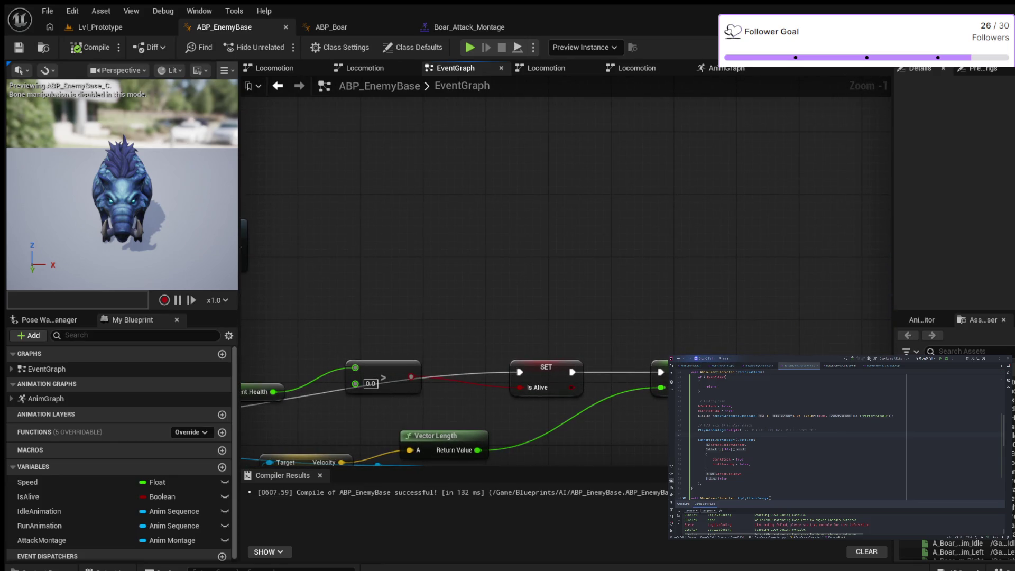
{"action": "left_click_drag", "start_coordinate": [476, 222], "coordinate": [636, 126]}
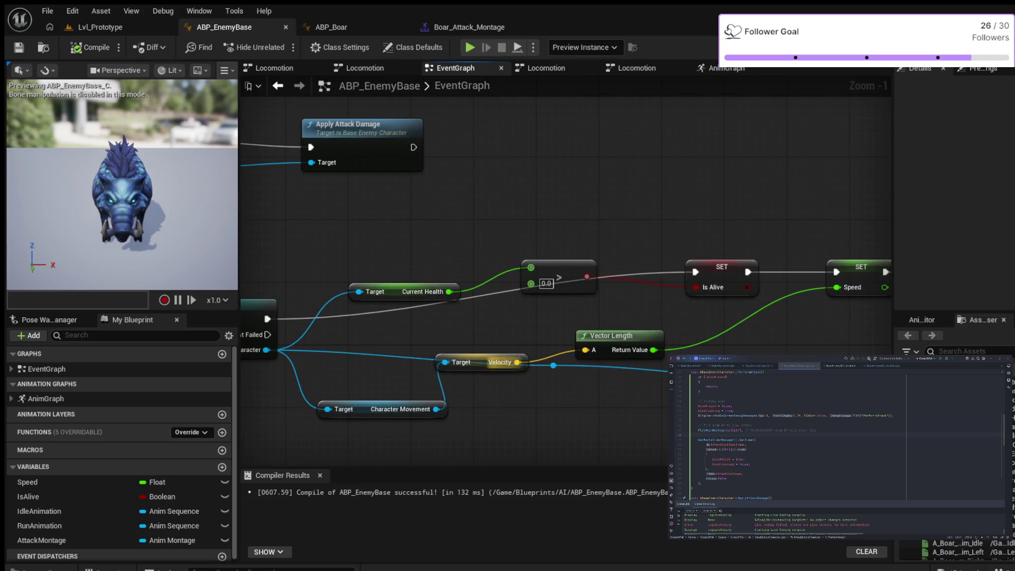
{"action": "left_click_drag", "start_coordinate": [476, 362], "coordinate": [492, 378]}
{"action": "mouse_move", "coordinate": [529, 333]}
{"action": "left_mouse_down"}
{"action": "mouse_move", "coordinate": [487, 317]}
{"action": "mouse_move", "coordinate": [478, 341]}
{"action": "left_mouse_up"}
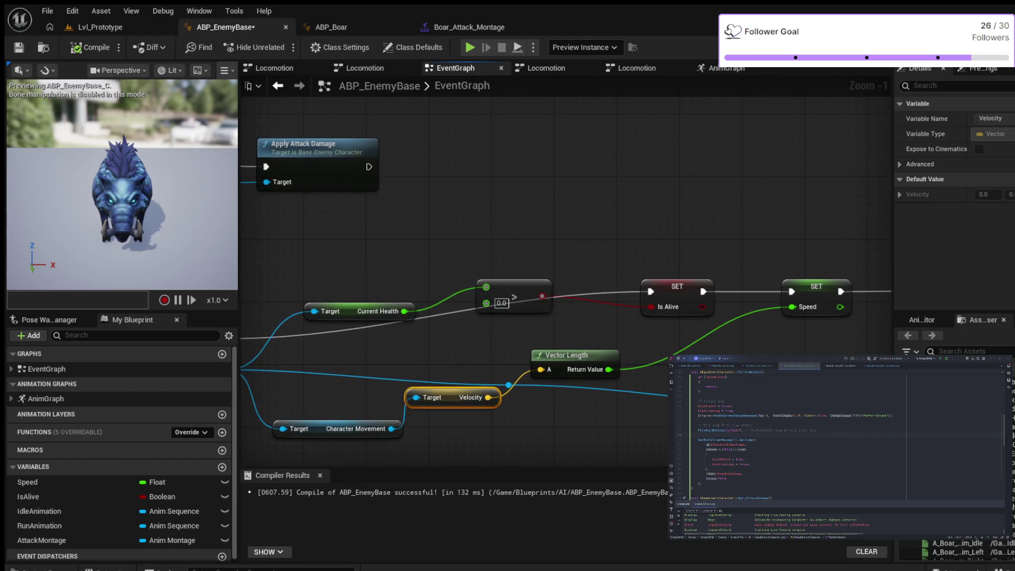
{"action": "left_click_drag", "start_coordinate": [490, 194], "coordinate": [503, 301]}
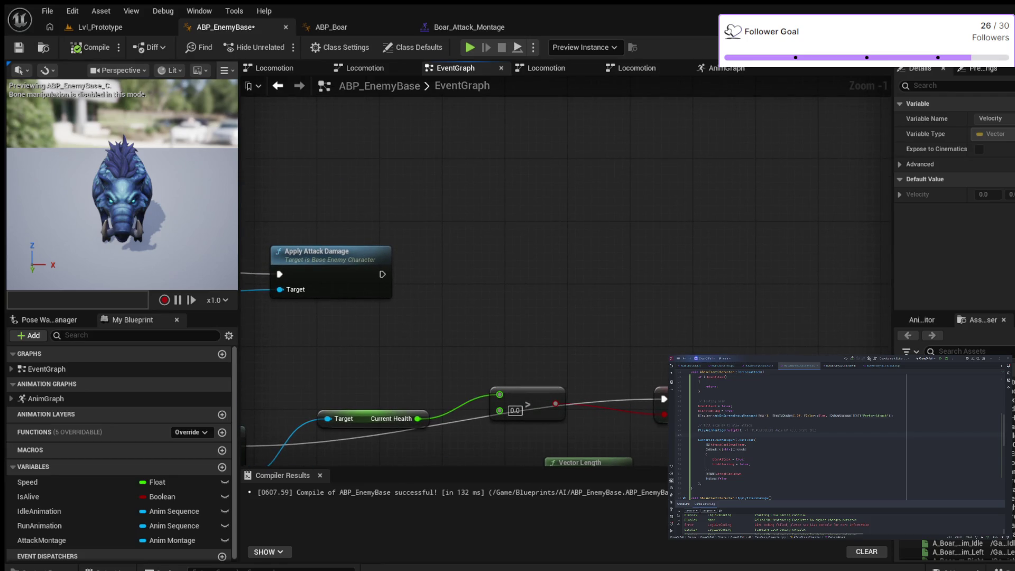
{"action": "left_click", "coordinate": [364, 68]}
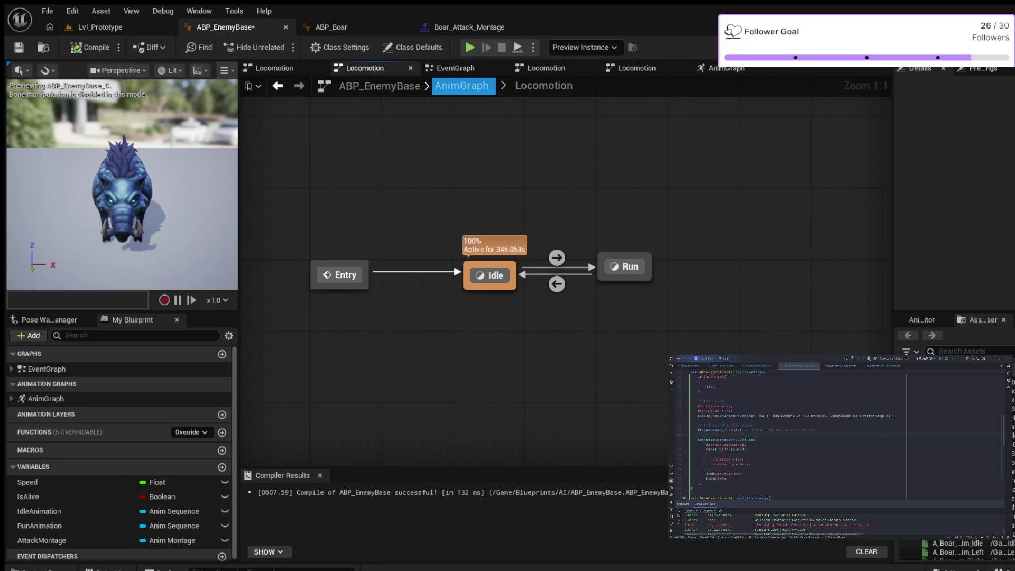
Open ABP_EnemyBase's AnimGraph and frame the DefaultSlot node feeding Output Pose
{"action": "left_click", "coordinate": [727, 67]}
{"action": "left_click", "coordinate": [456, 68]}
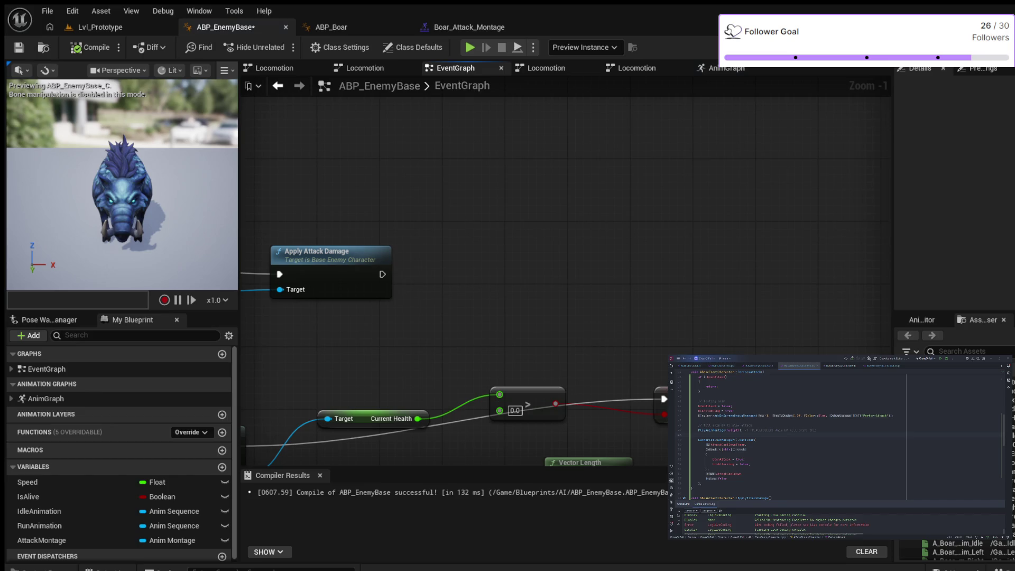
{"action": "left_click", "coordinate": [365, 68]}
{"action": "left_click", "coordinate": [461, 86]}
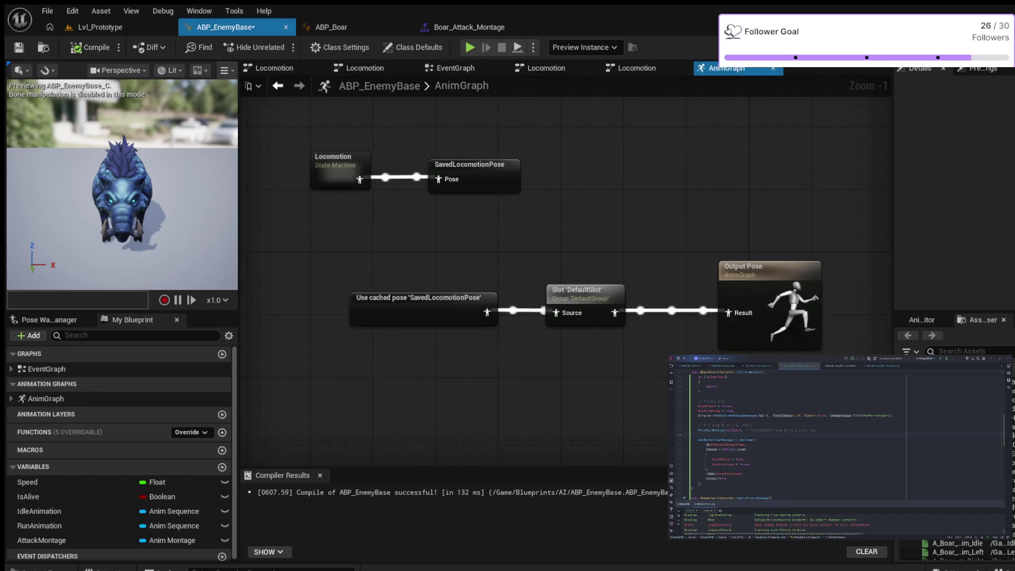
{"action": "left_click_drag", "start_coordinate": [524, 223], "coordinate": [374, 179]}
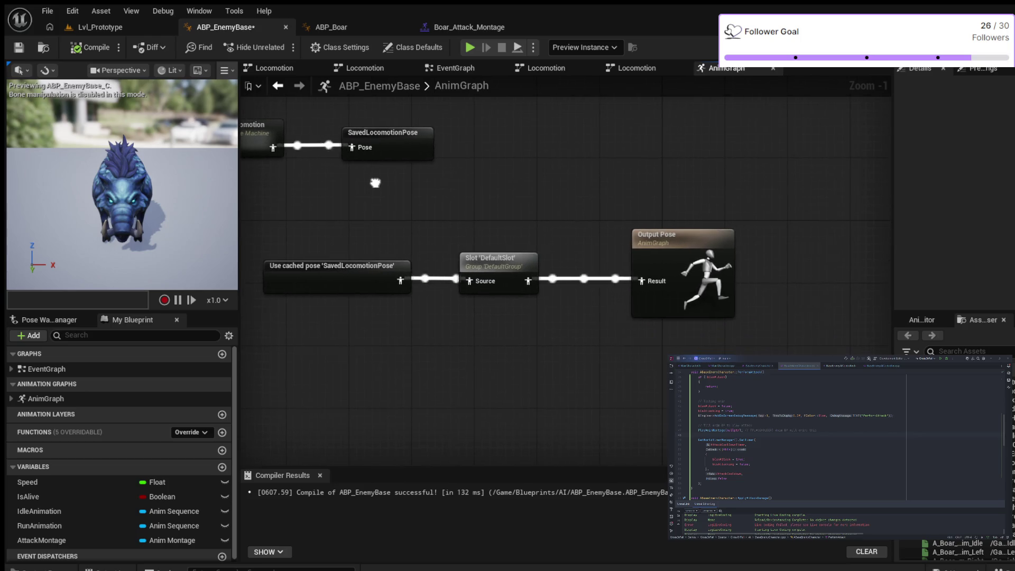